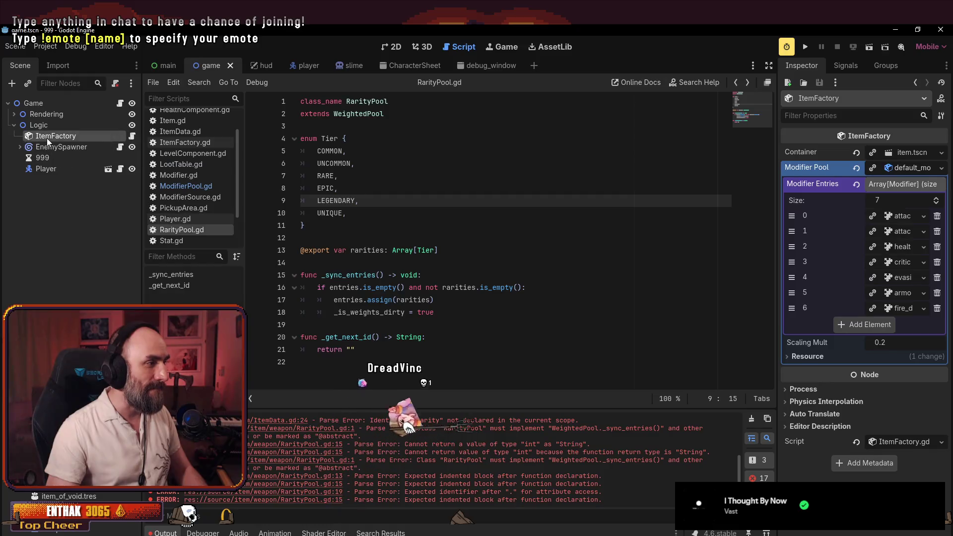
Open ItemFactory.gd and insert a blank line below the modifier_pool export
{"action": "left_click", "coordinate": [184, 142]}
{"action": "scroll", "coordinate": [398, 270], "scroll_direction": "up", "scroll_amount": 5}
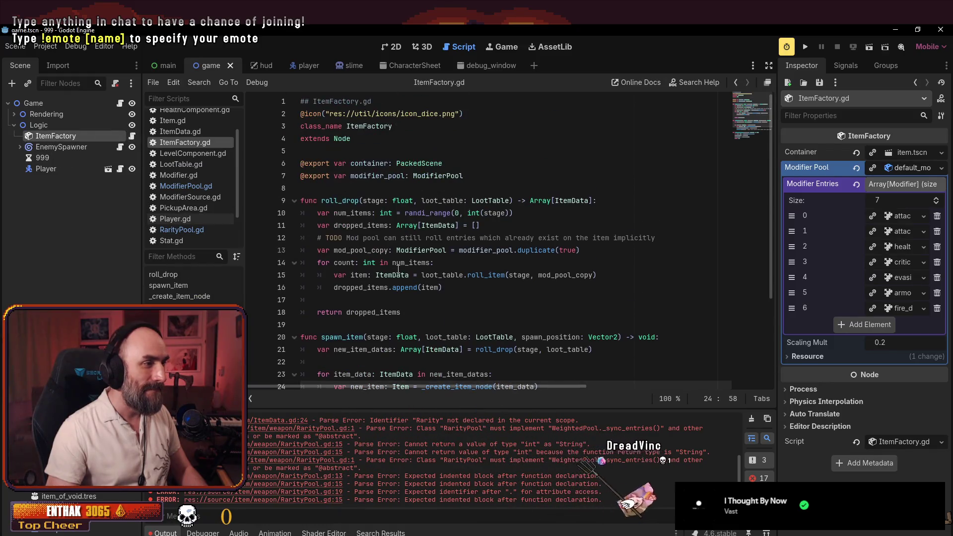
{"action": "left_click", "coordinate": [497, 151]}
{"action": "key", "text": "Down"}
{"action": "key", "text": "Down"}
{"action": "key", "text": "Down"}
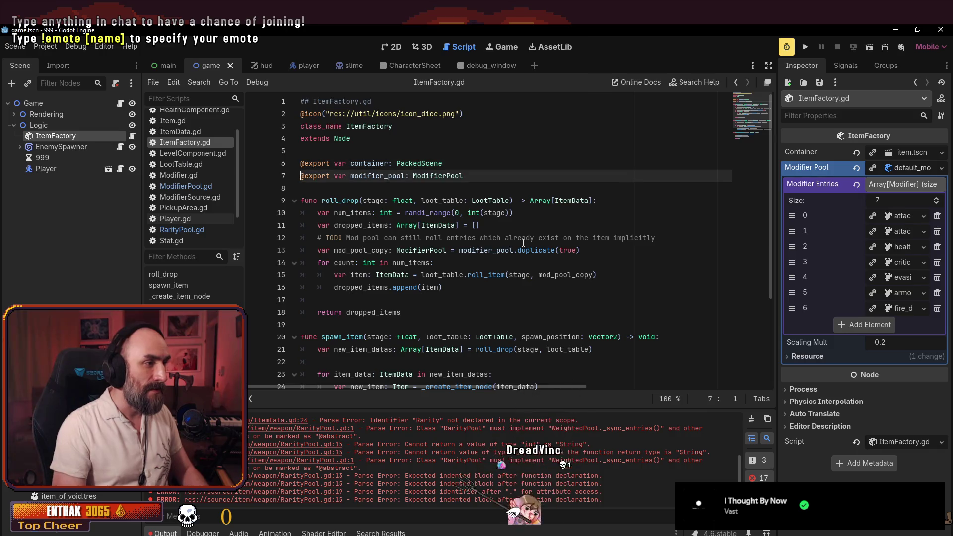
{"action": "key", "text": "Return"}
{"action": "key", "text": "Up"}
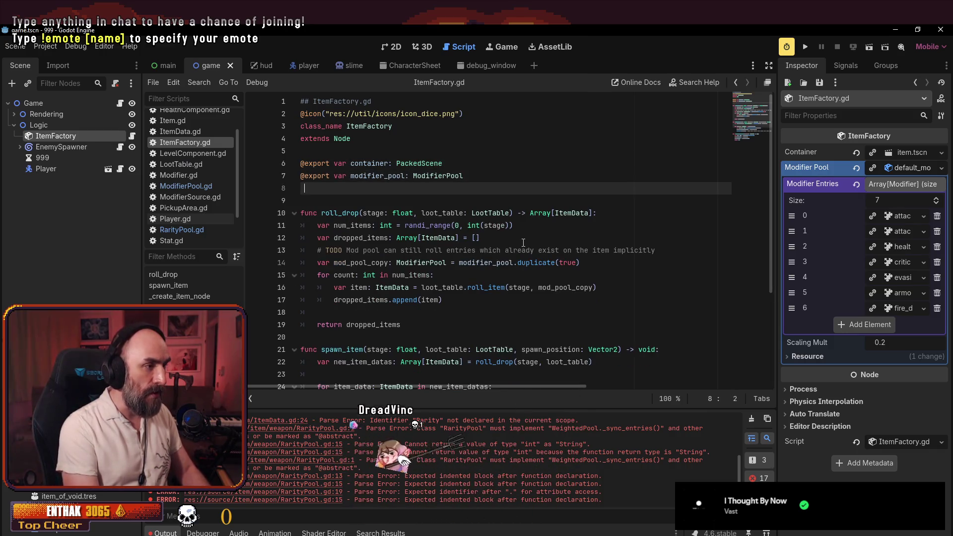
{"action": "type", "text": "@exprt va"}
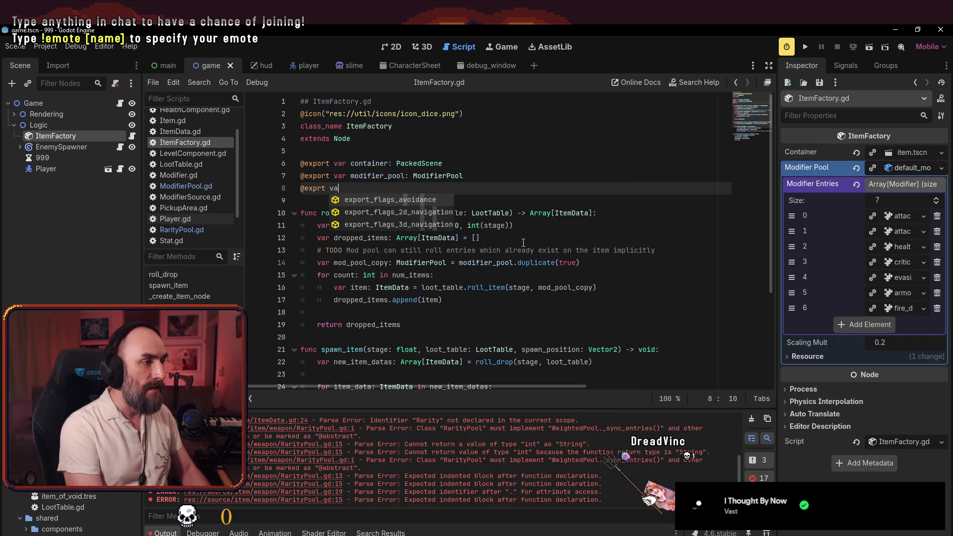
{"action": "key", "text": "BackSpace"}
{"action": "key", "text": "BackSpace"}
{"action": "key", "text": "BackSpace"}
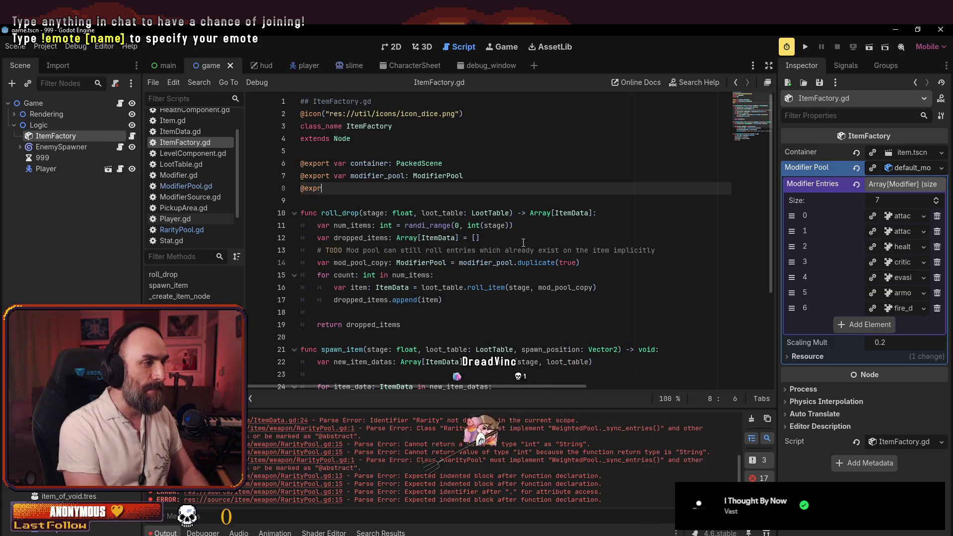
{"action": "type", "text": "ort var"}
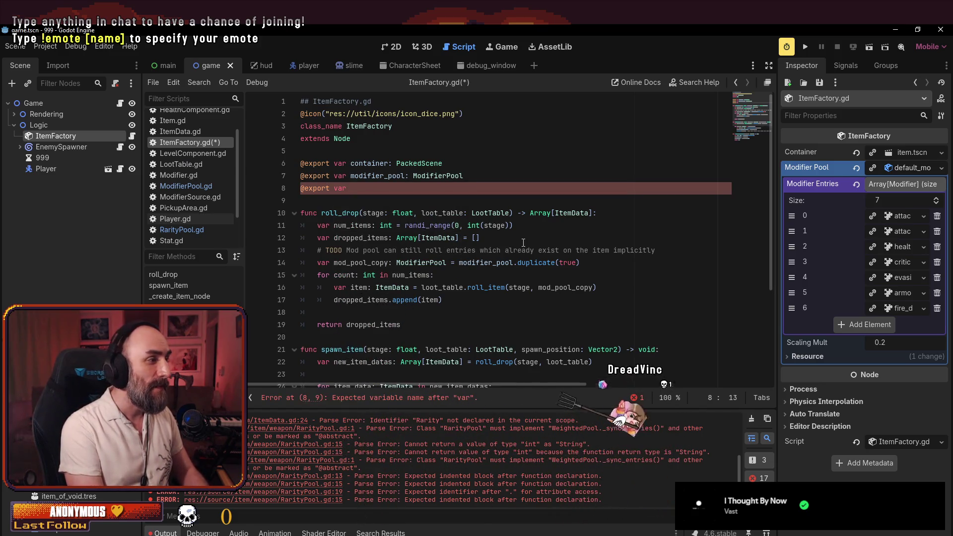
{"action": "type", "text": "rarity_pool: Rar"}
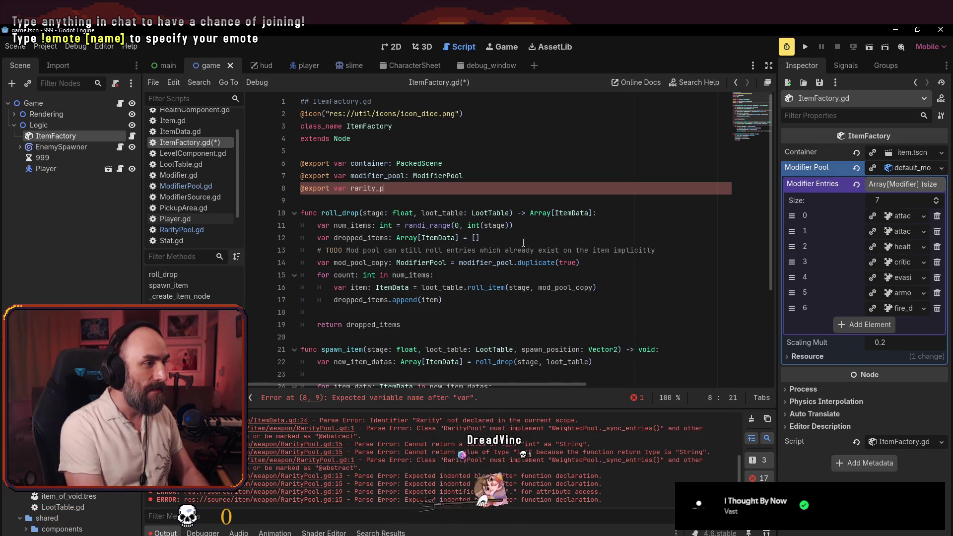
{"action": "type", "text": "ityPool"}
{"action": "key", "text": "Return"}
{"action": "key", "text": "Down"}
{"action": "key", "text": "ctrl+s"}
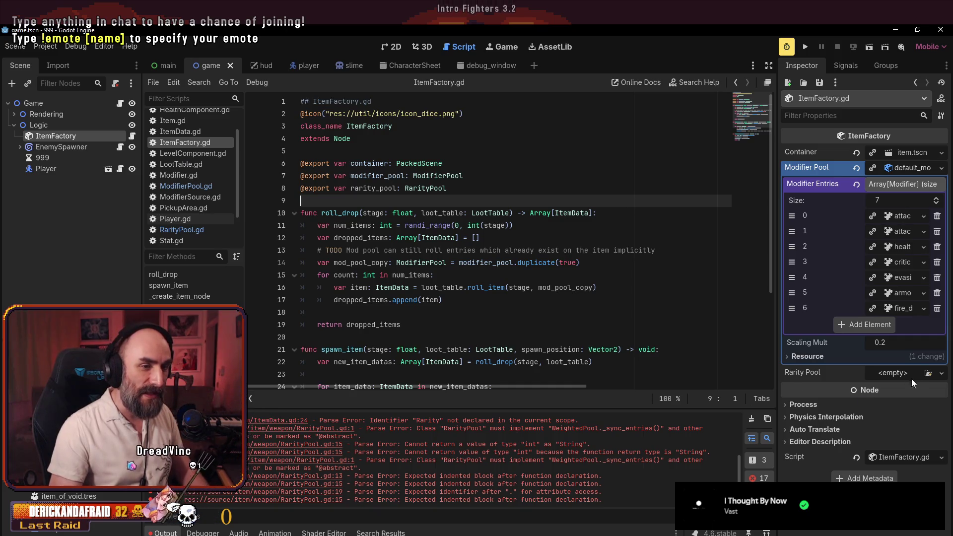
{"action": "left_click", "coordinate": [928, 373]}
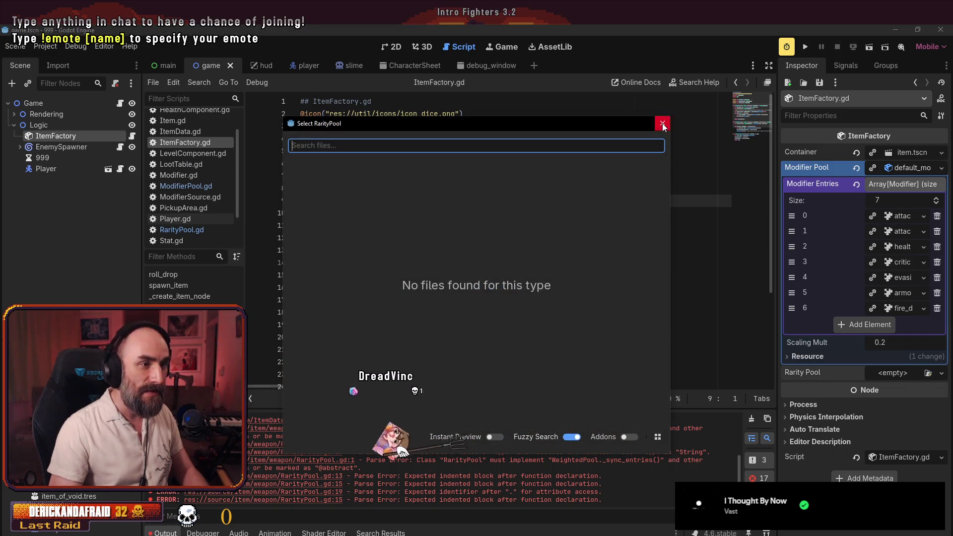
Create a new RarityPool for the Rarity Pool property and add four rarity entries
{"action": "left_click", "coordinate": [662, 123]}
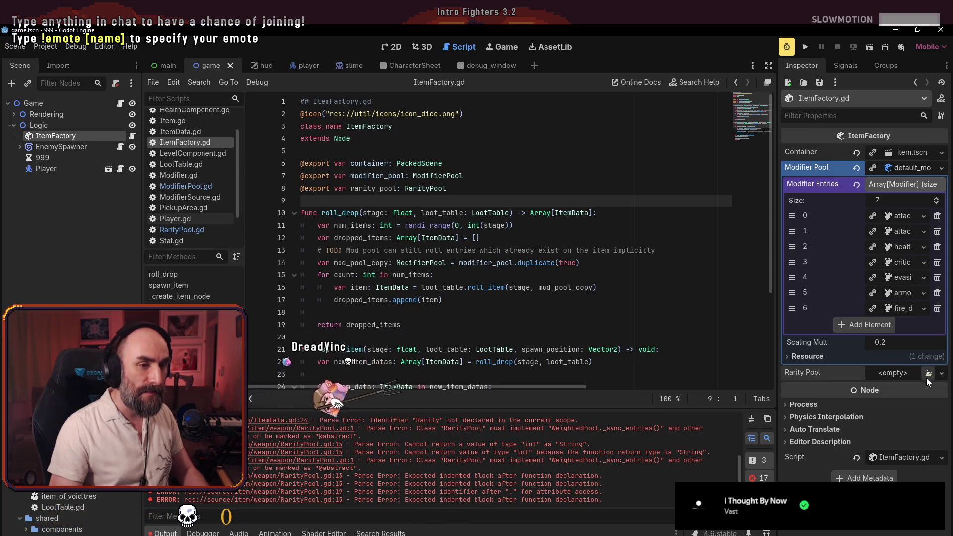
{"action": "left_click", "coordinate": [898, 377]}
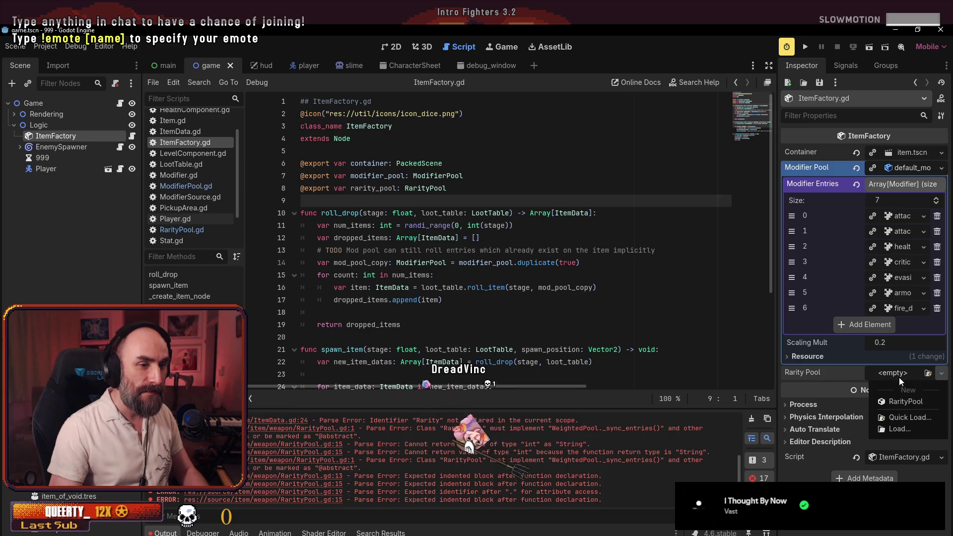
{"action": "left_click", "coordinate": [897, 401]}
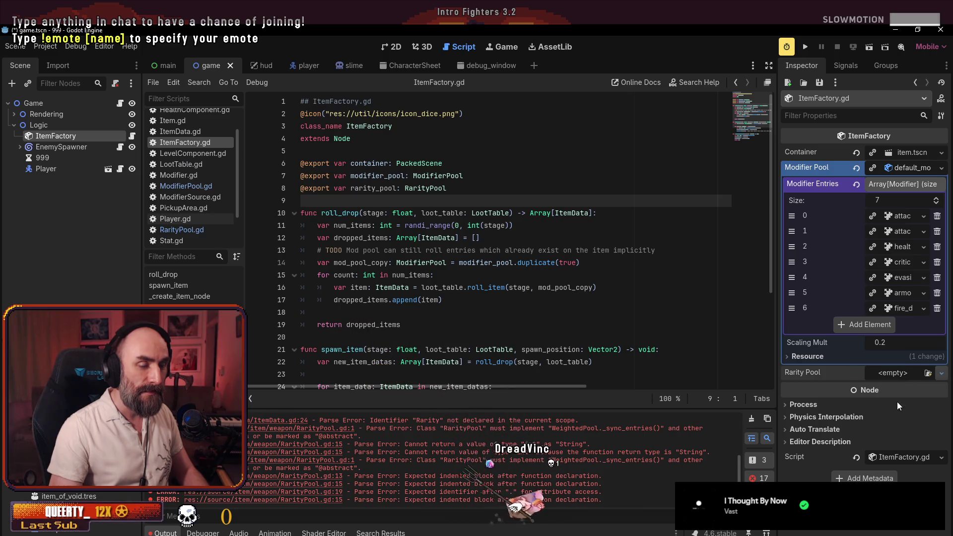
{"action": "left_click", "coordinate": [898, 374]}
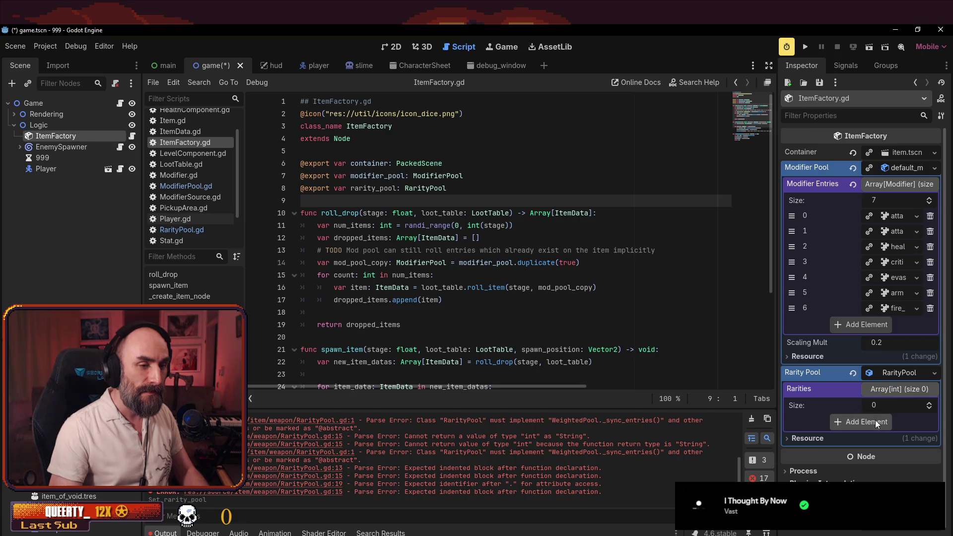
{"action": "left_click", "coordinate": [874, 421]}
{"action": "left_click", "coordinate": [868, 439]}
{"action": "left_click", "coordinate": [869, 452]}
{"action": "left_click", "coordinate": [867, 472]}
Set rarity entries 1–3 to Uncommon, Rare and Epic
{"action": "left_click", "coordinate": [883, 434]}
{"action": "left_click", "coordinate": [880, 459]}
{"action": "left_click", "coordinate": [874, 451]}
{"action": "left_click", "coordinate": [873, 484]}
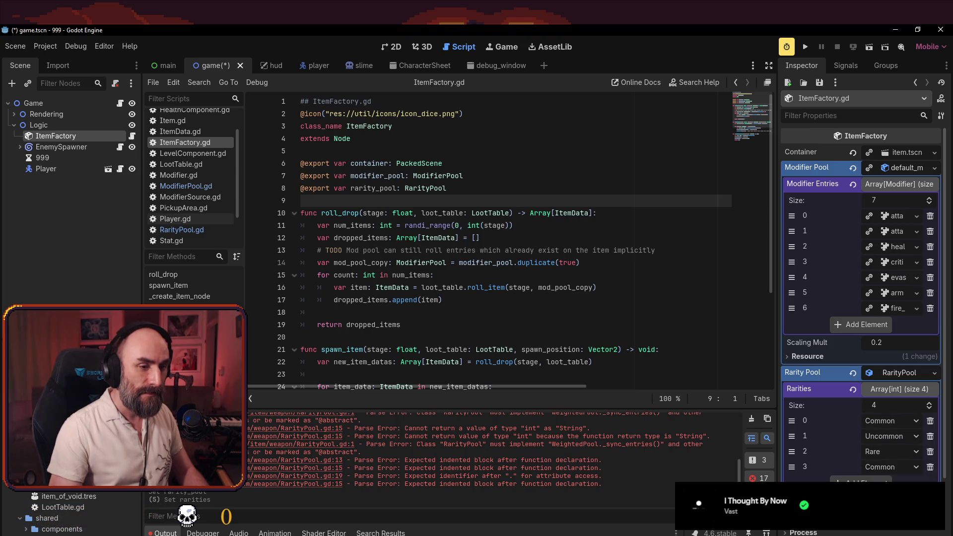
{"action": "left_click", "coordinate": [871, 466]}
{"action": "left_click", "coordinate": [893, 516]}
Add two more entries, set entries 4 and 5 to Legendary and Unique, and collapse the list
{"action": "left_click", "coordinate": [866, 484]}
{"action": "left_click", "coordinate": [884, 516]}
{"action": "left_click", "coordinate": [889, 516]}
{"action": "left_click", "coordinate": [889, 497]}
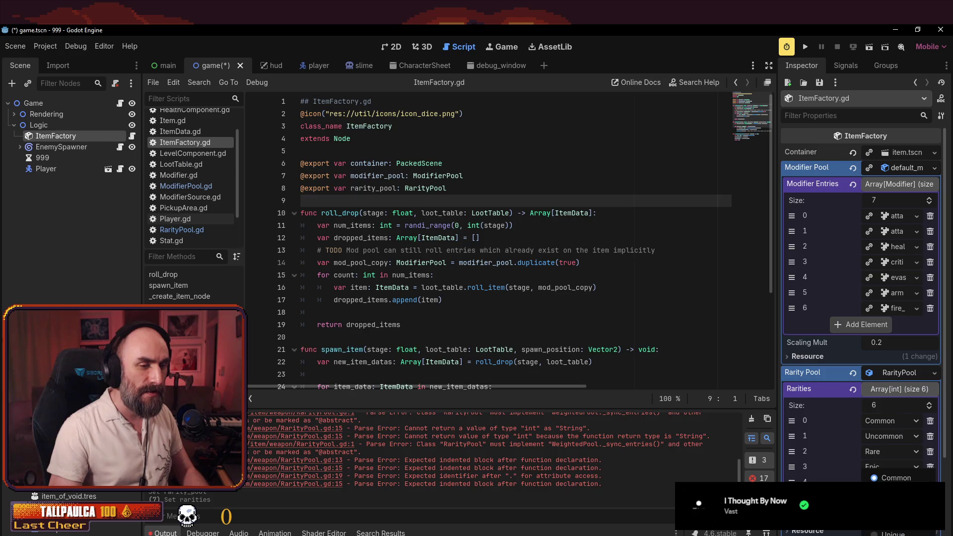
{"action": "left_click", "coordinate": [888, 526]}
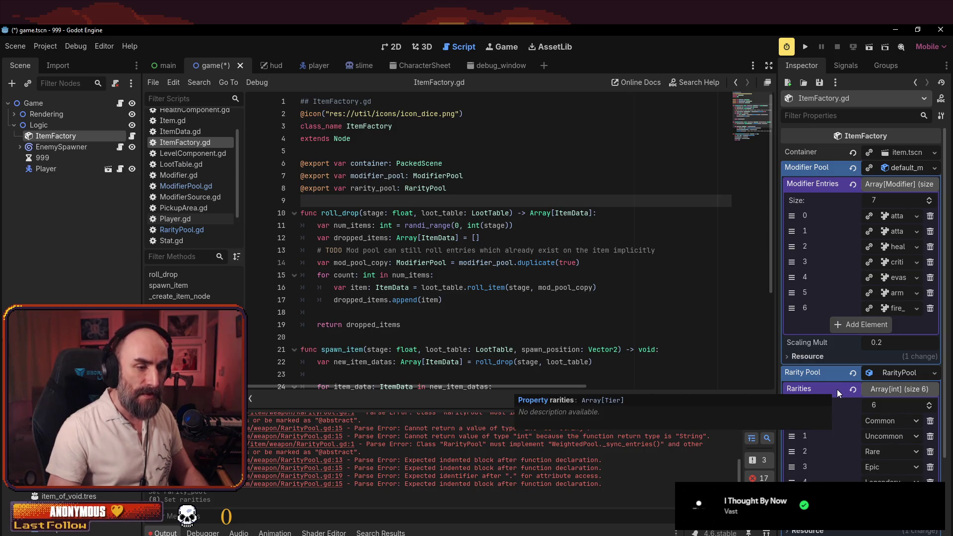
{"action": "scroll", "coordinate": [808, 447], "scroll_direction": "down", "scroll_amount": 3}
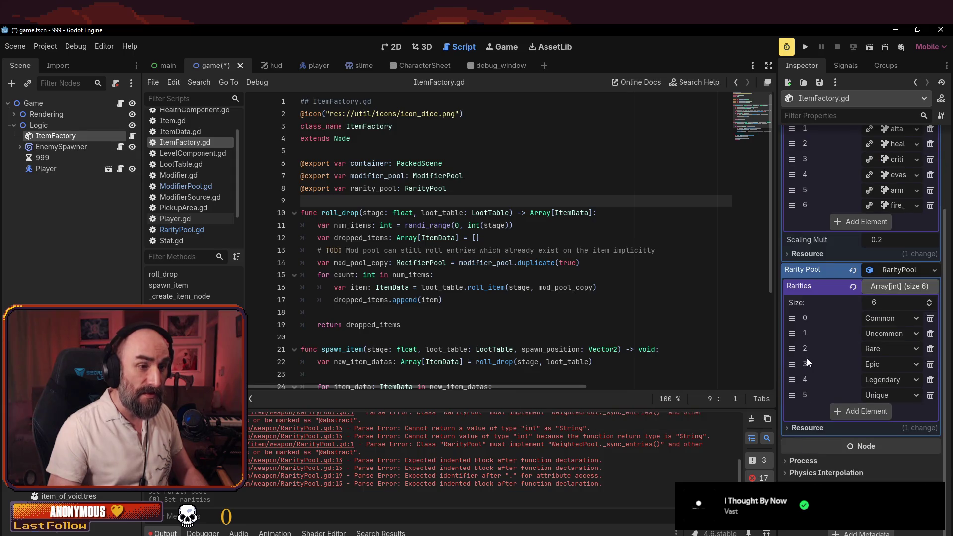
{"action": "left_click", "coordinate": [885, 286]}
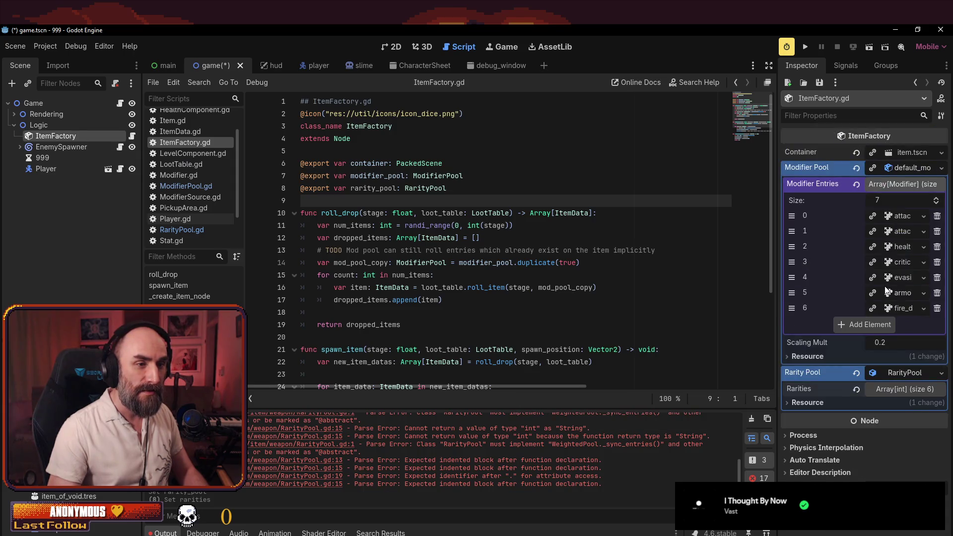
Choose Save As for the rarity pool resource and navigate to res://source/item
{"action": "left_click", "coordinate": [878, 388]}
{"action": "scroll", "coordinate": [878, 392], "scroll_direction": "down", "scroll_amount": 3}
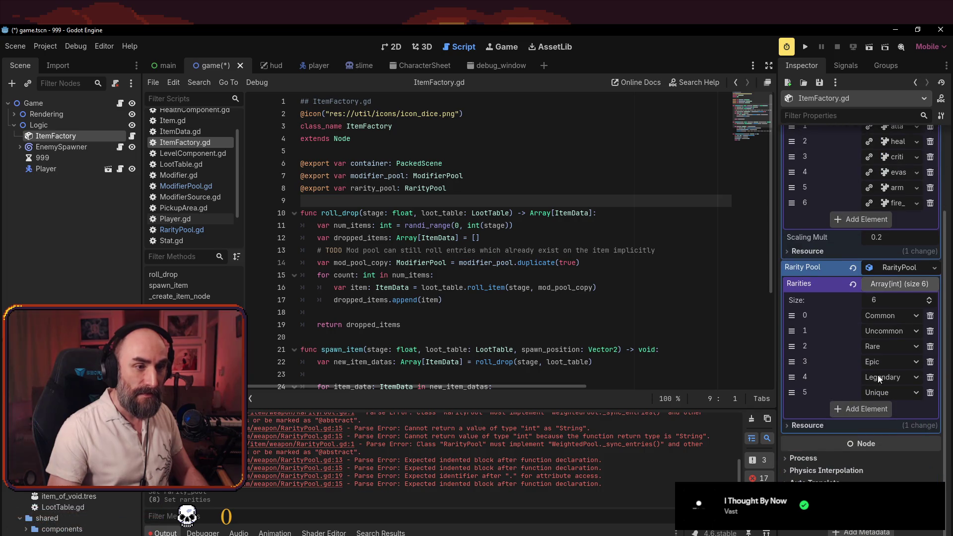
{"action": "left_click", "coordinate": [934, 268]}
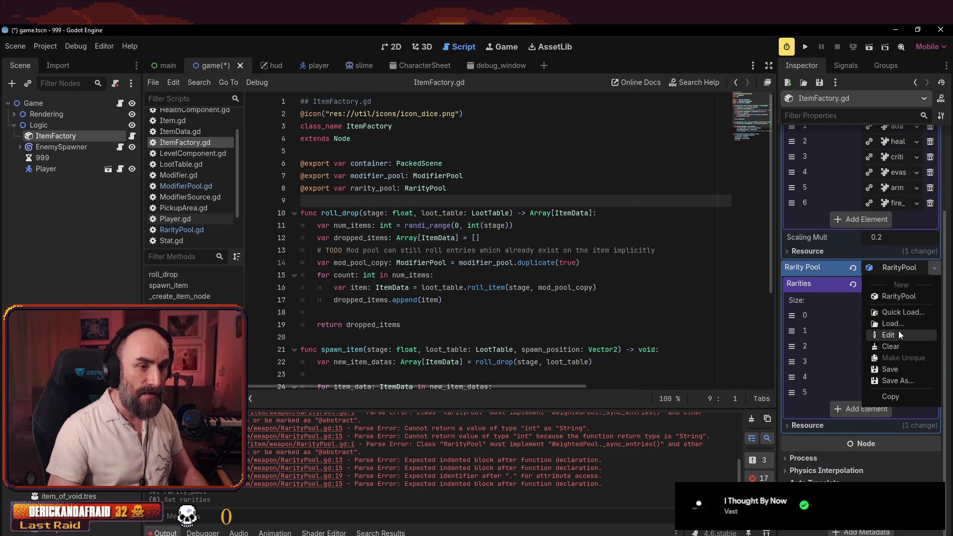
{"action": "left_click", "coordinate": [895, 380]}
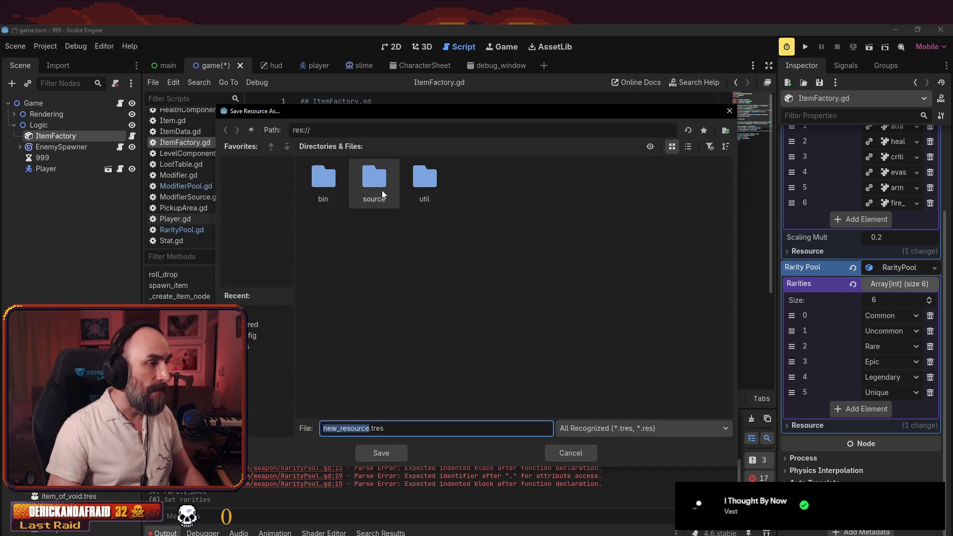
{"action": "double_click", "coordinate": [371, 182]}
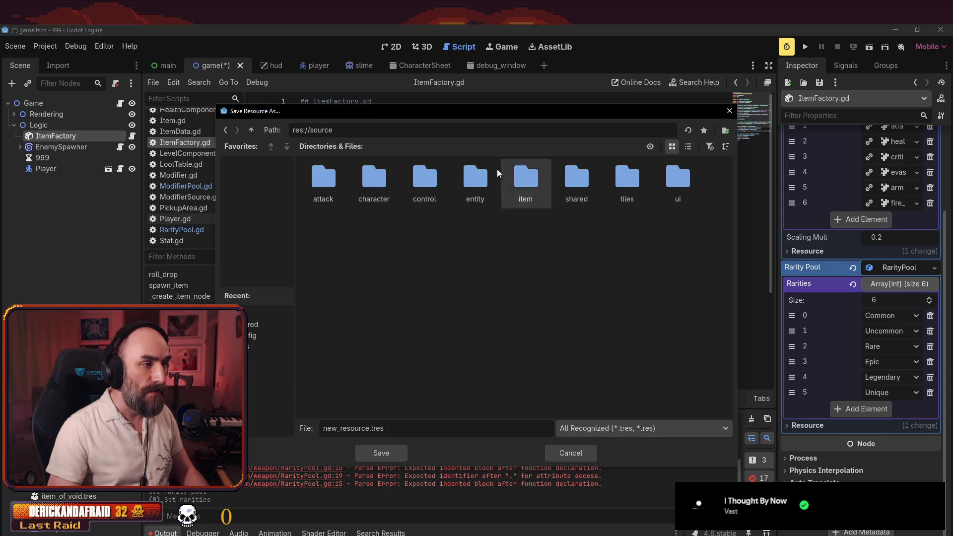
{"action": "double_click", "coordinate": [520, 178]}
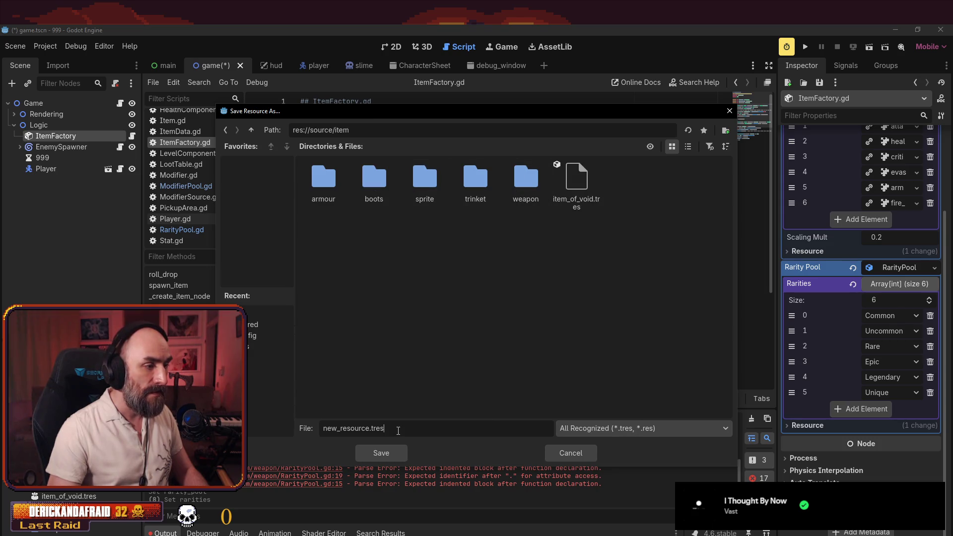
Name the file rarity_pool.tres and save it
{"action": "key", "text": "Home"}
{"action": "key", "text": "shift+Right"}
{"action": "key", "text": "shift+Right"}
{"action": "key", "text": "shift+Right"}
{"action": "key", "text": "shift+Right"}
{"action": "key", "text": "shift+Right"}
{"action": "key", "text": "shift+Right"}
{"action": "type", "text": "rarity-p"}
{"action": "key", "text": "BackSpace"}
{"action": "key", "text": "BackSpace"}
{"action": "key", "text": "BackSpace"}
{"action": "type", "text": "_po"}
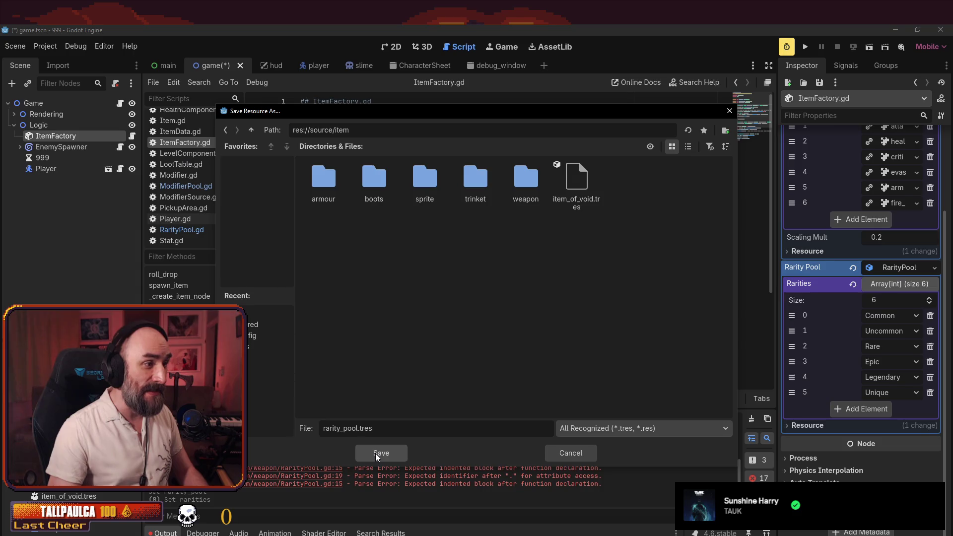
{"action": "left_click", "coordinate": [375, 454]}
{"action": "left_click", "coordinate": [473, 239]}
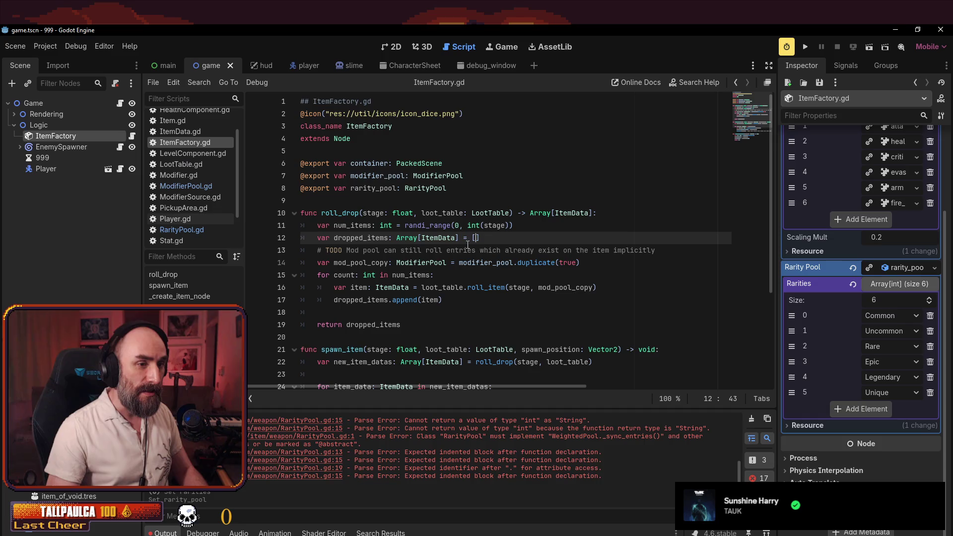
Check the first rarity's tier dropdown in the Inspector, leaving it on Common
{"action": "scroll", "coordinate": [465, 247], "scroll_direction": "down", "scroll_amount": 4}
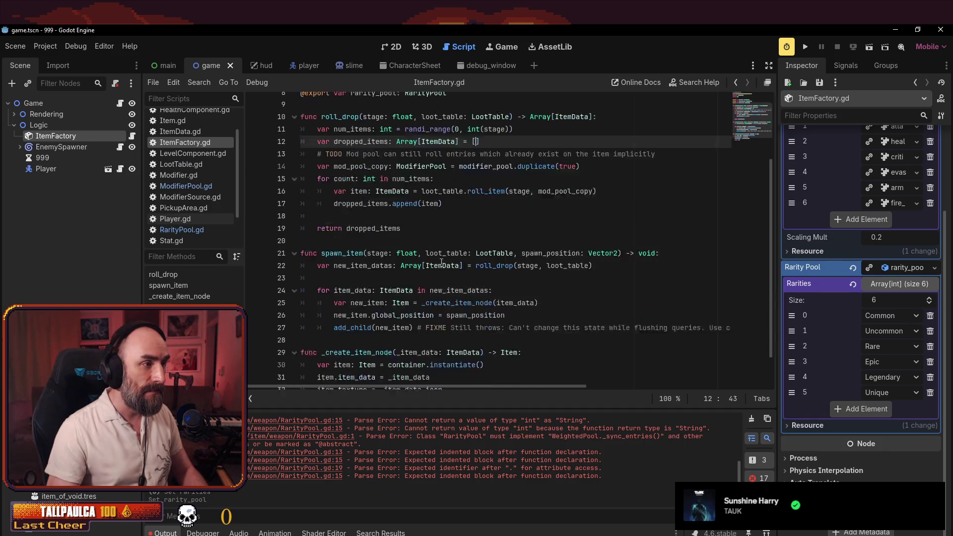
{"action": "scroll", "coordinate": [465, 247], "scroll_direction": "up", "scroll_amount": 4}
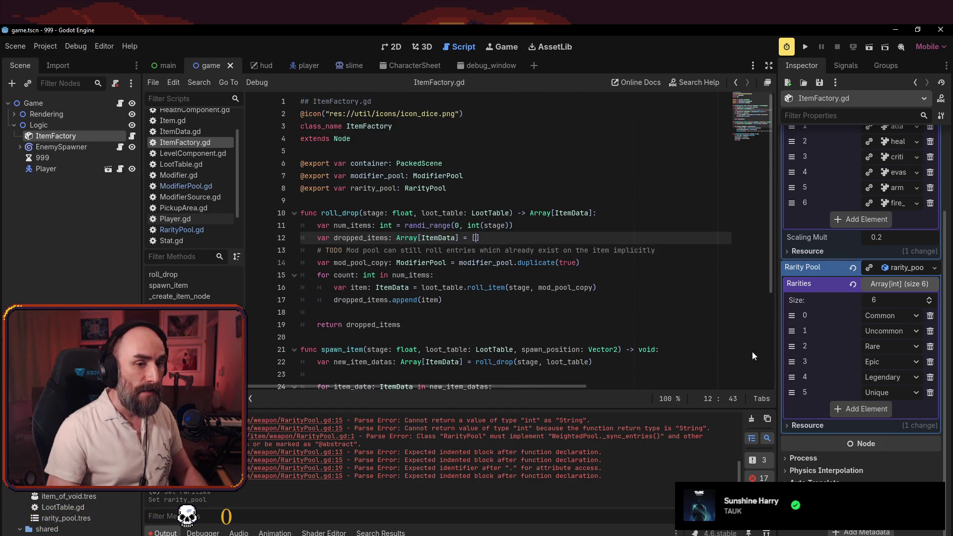
{"action": "mouse_move", "coordinate": [511, 290]}
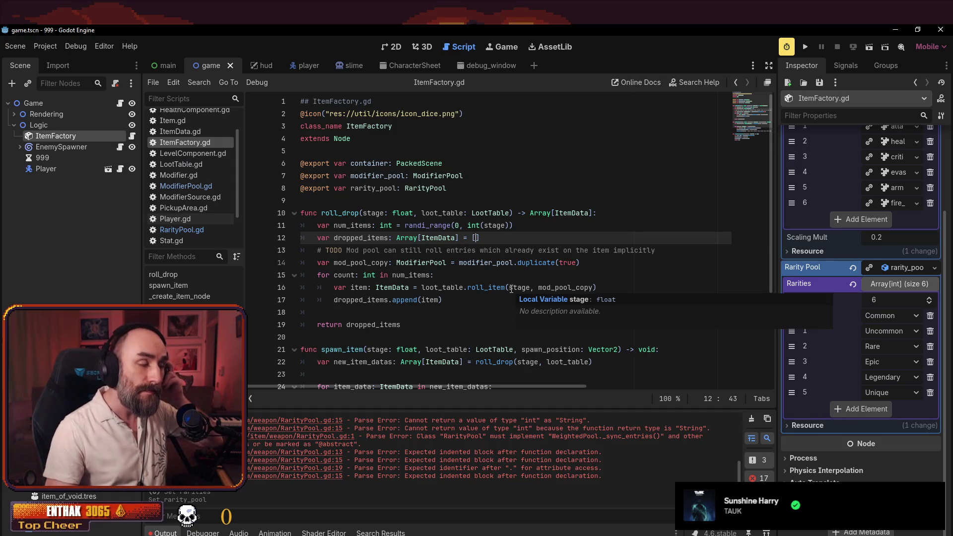
{"action": "left_click", "coordinate": [544, 169]}
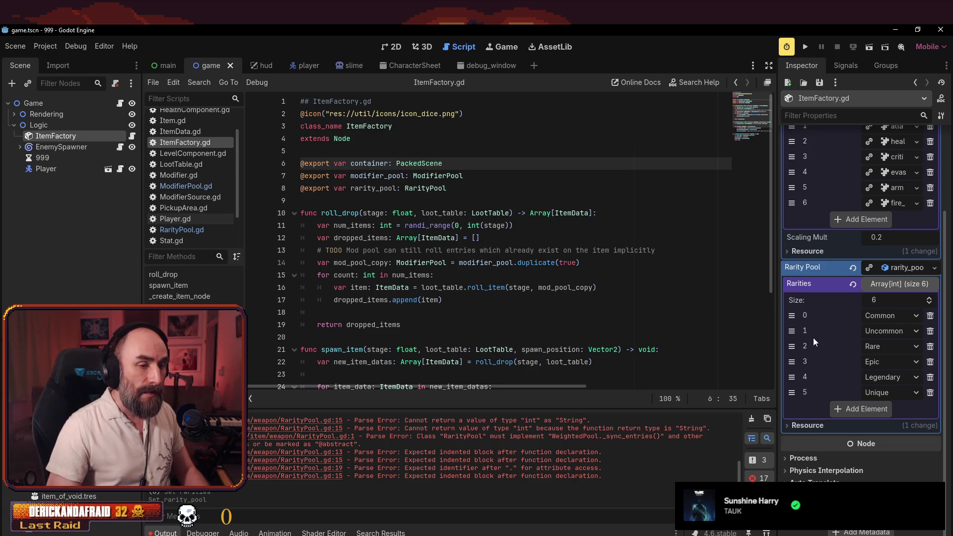
{"action": "left_click", "coordinate": [887, 311]}
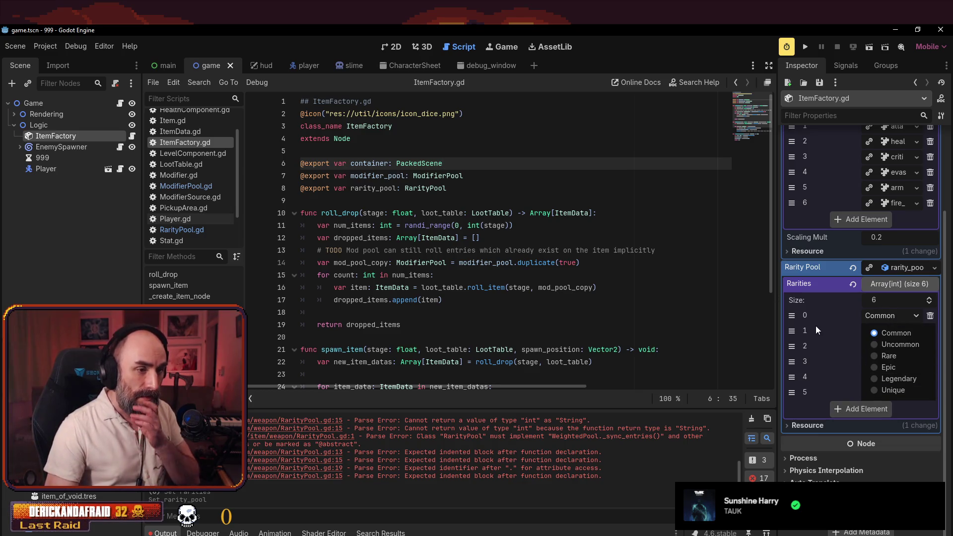
{"action": "left_click", "coordinate": [806, 312]}
{"action": "left_click", "coordinate": [911, 317]}
{"action": "left_click", "coordinate": [910, 317]}
{"action": "left_click", "coordinate": [916, 317]}
{"action": "left_click", "coordinate": [841, 312]}
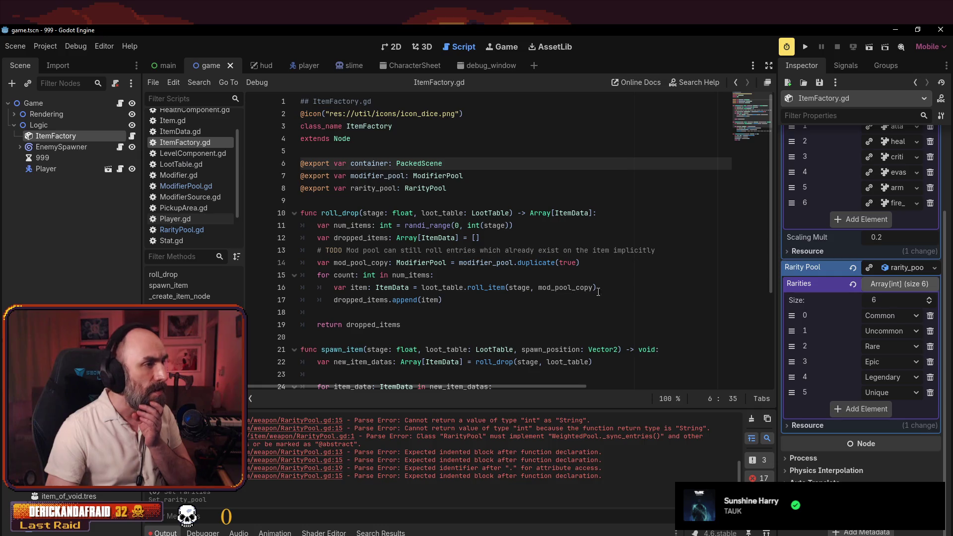
Look over ItemFactory.gd's item-rolling loop, dropped_items line and modifier_pool export
{"action": "left_click", "coordinate": [551, 276]}
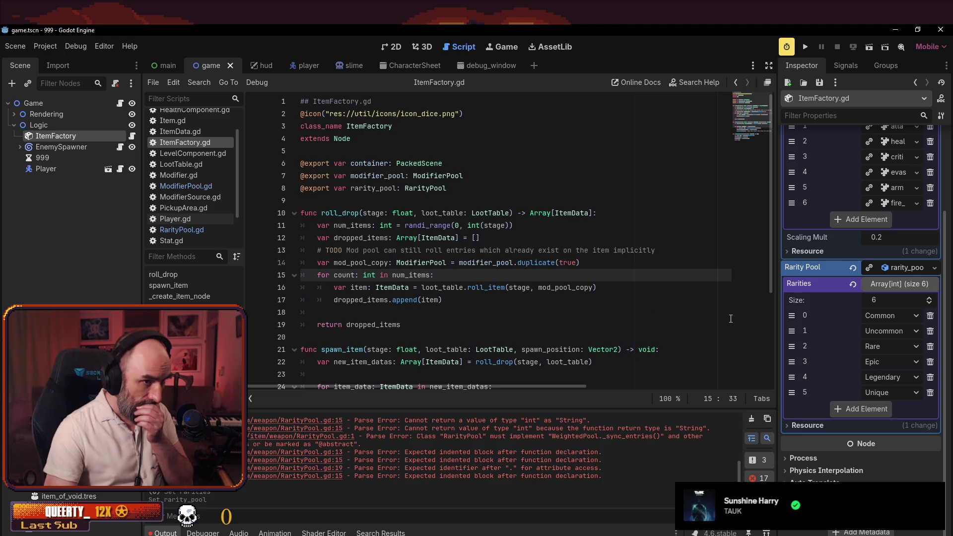
{"action": "scroll", "coordinate": [837, 201], "scroll_direction": "up", "scroll_amount": 3}
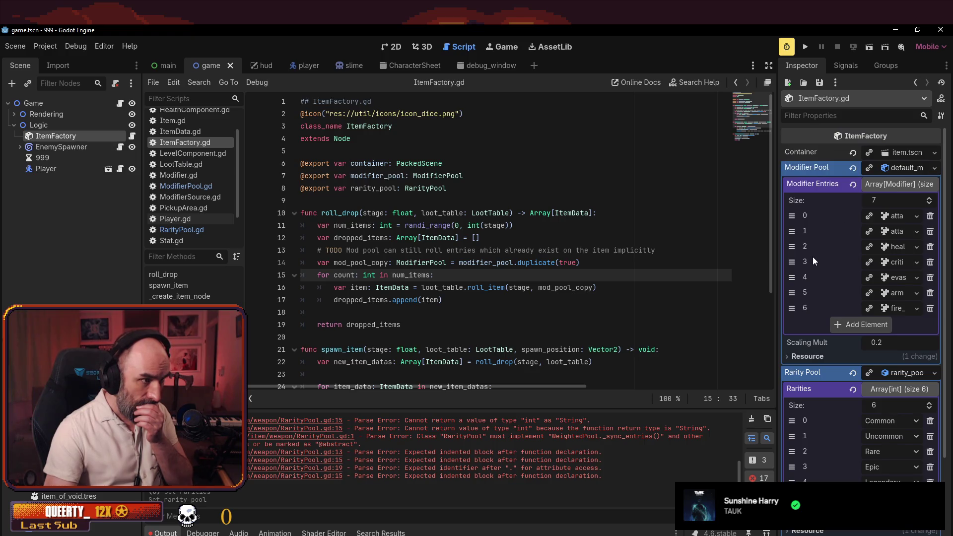
{"action": "left_click", "coordinate": [501, 236]}
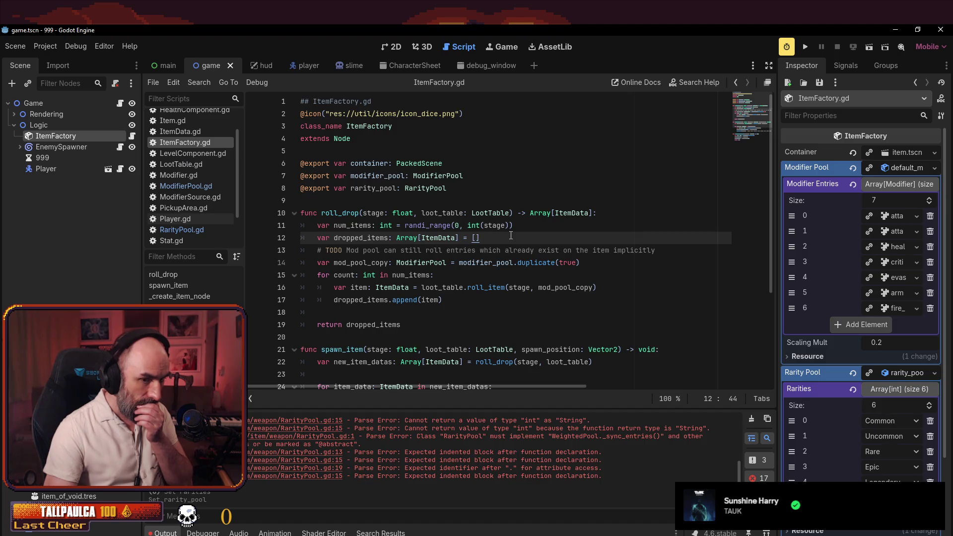
{"action": "left_click", "coordinate": [489, 181]}
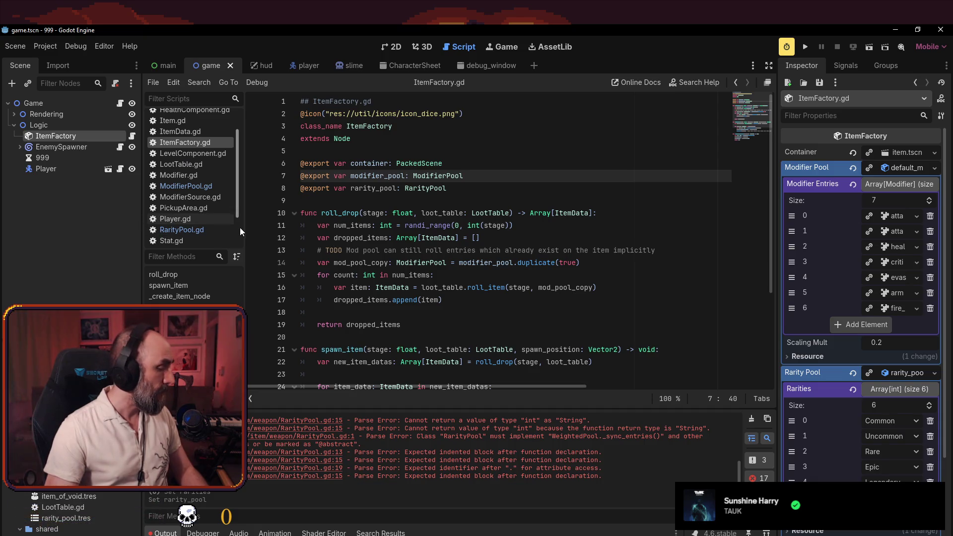
{"action": "left_click", "coordinate": [469, 238]}
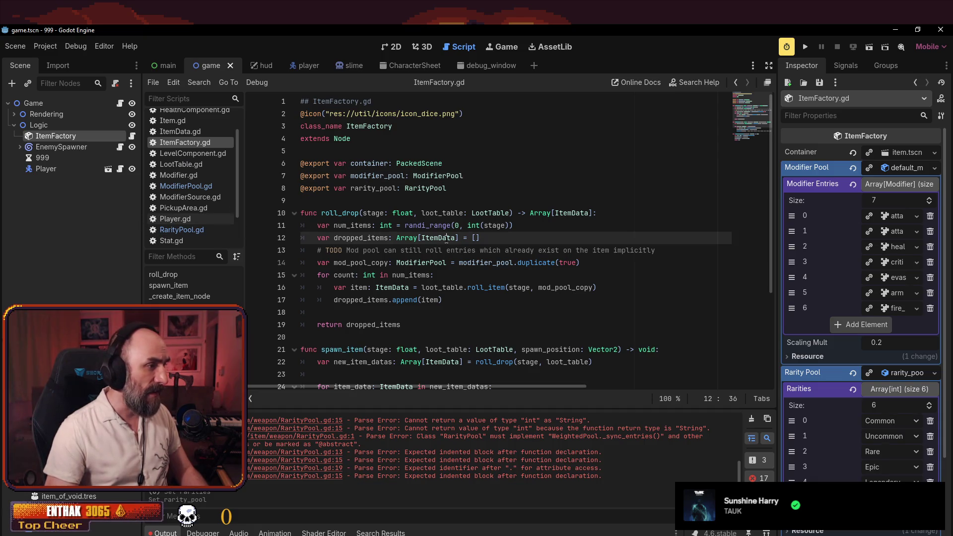
{"action": "scroll", "coordinate": [444, 242], "scroll_direction": "down", "scroll_amount": 4}
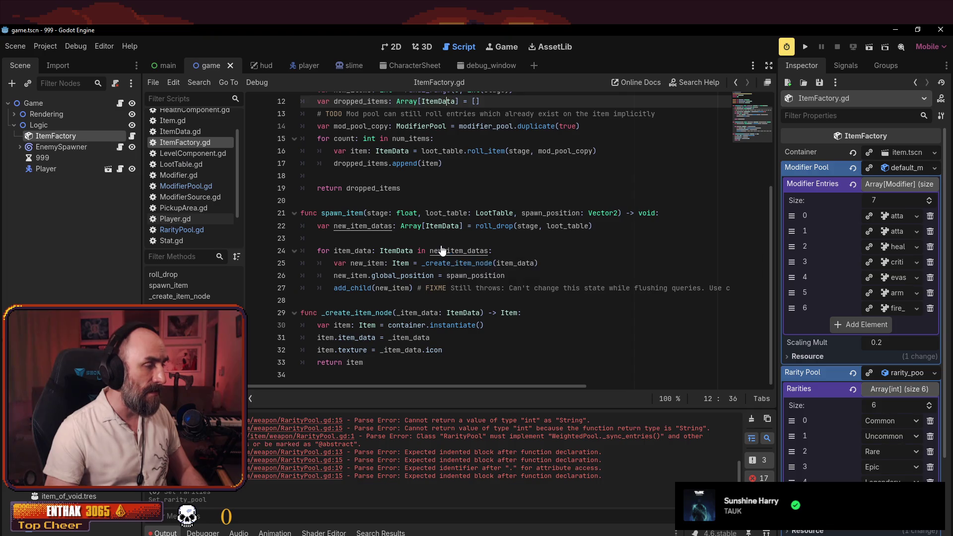
{"action": "left_click", "coordinate": [462, 203]}
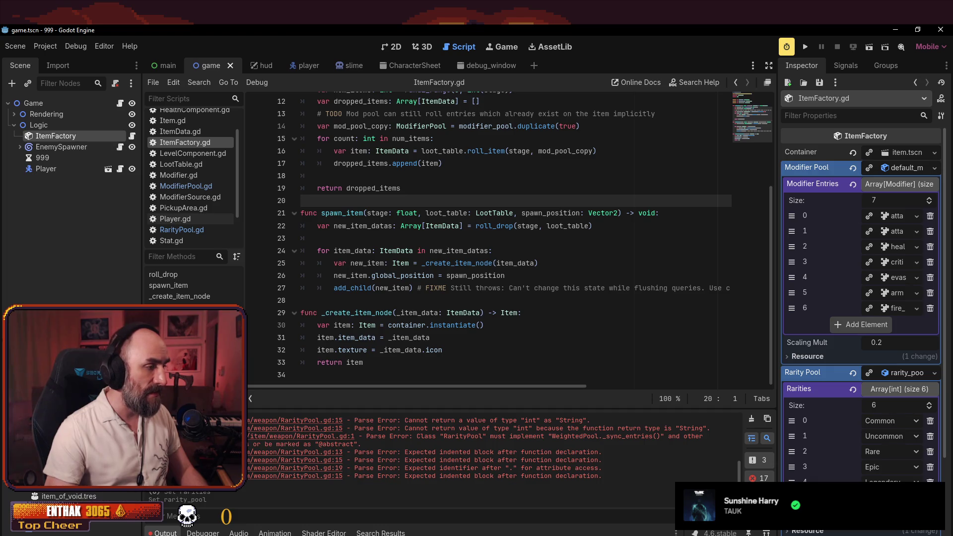
{"action": "scroll", "coordinate": [69, 496], "scroll_direction": "up", "scroll_amount": 1}
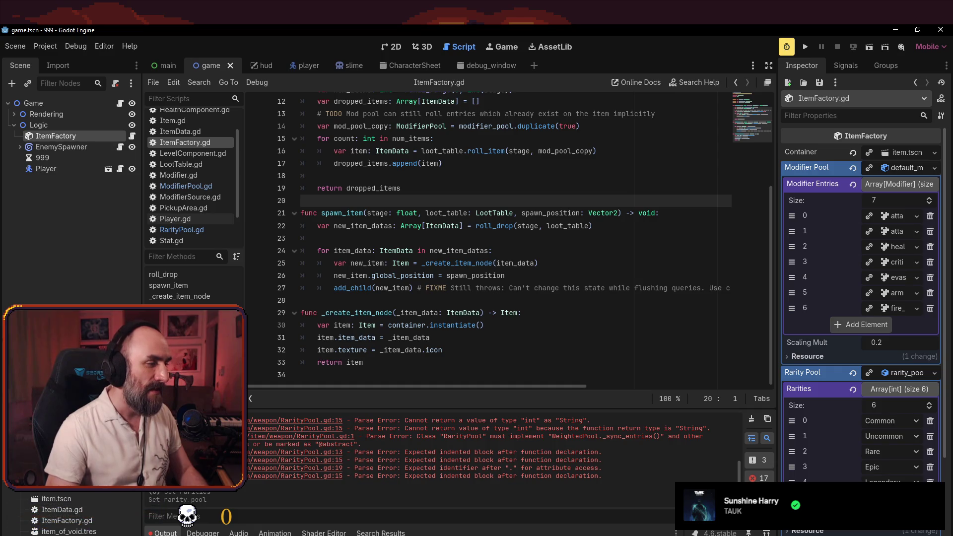
{"action": "right_click", "coordinate": [55, 499]}
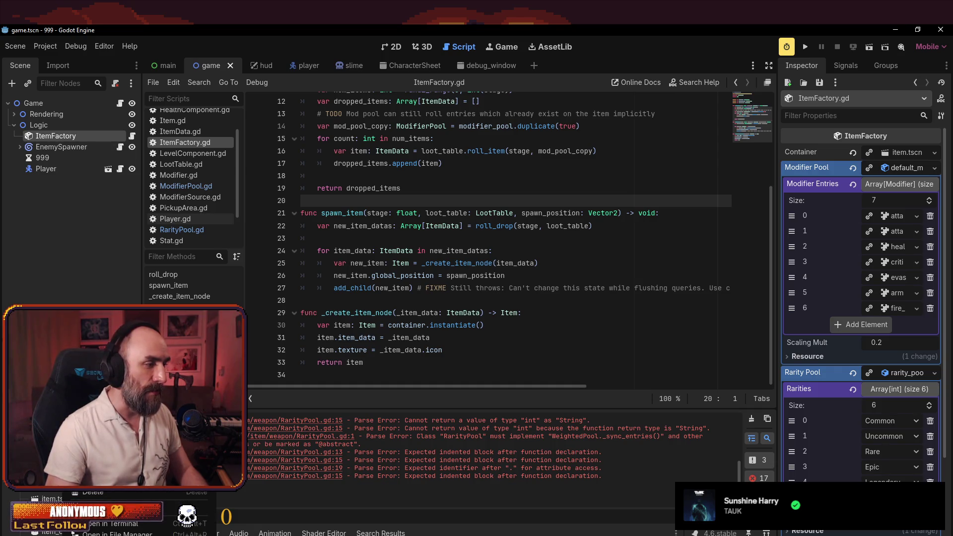
{"action": "mouse_move", "coordinate": [173, 369]}
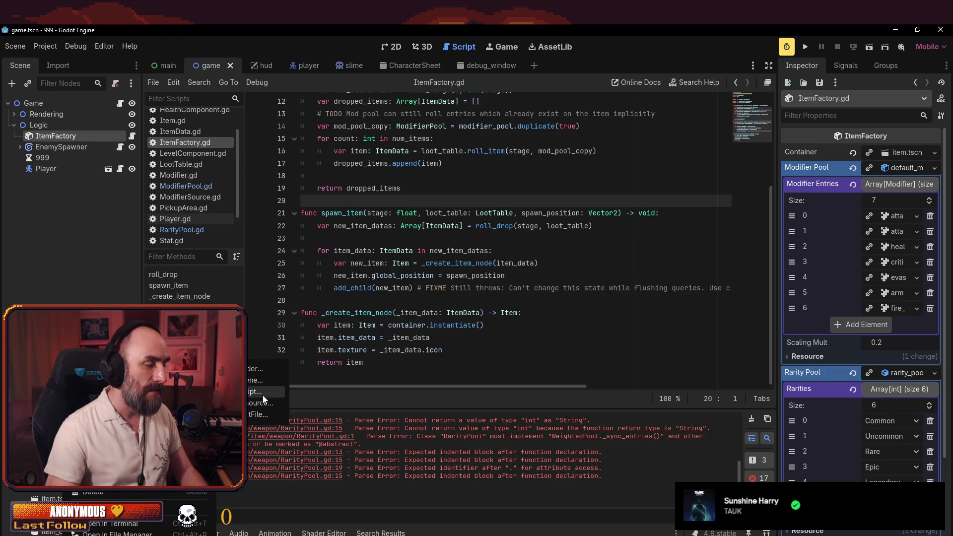
{"action": "left_click", "coordinate": [466, 277]}
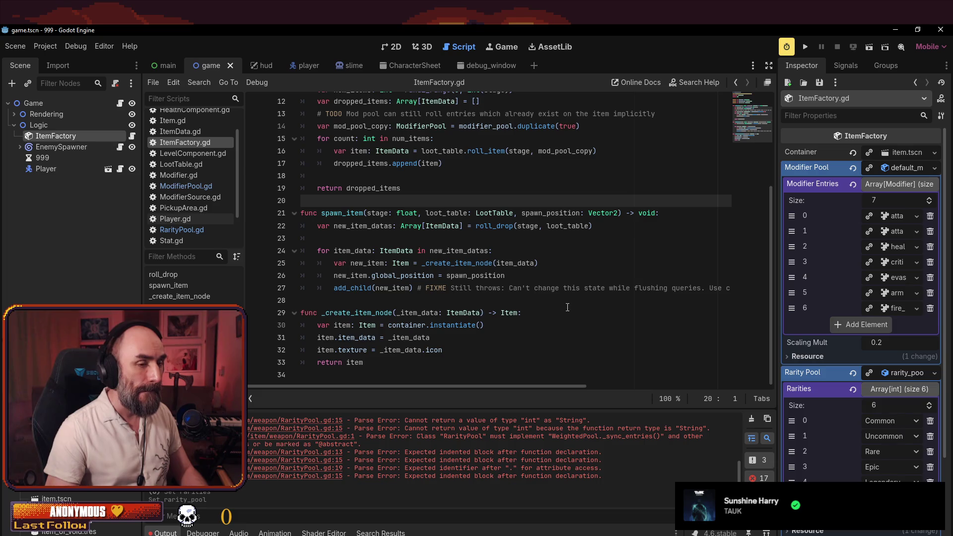
{"action": "scroll", "coordinate": [568, 304], "scroll_direction": "up", "scroll_amount": 4}
{"action": "scroll", "coordinate": [586, 310], "scroll_direction": "down", "scroll_amount": 4}
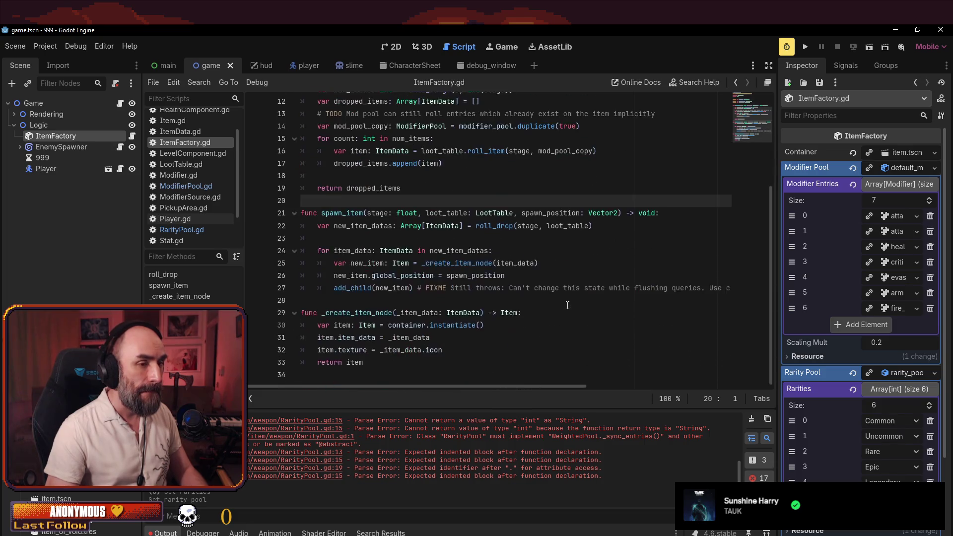
Open RarityPool.gd and select its six-value Tier enum block to inspect it
{"action": "scroll", "coordinate": [600, 318], "scroll_direction": "up", "scroll_amount": 3}
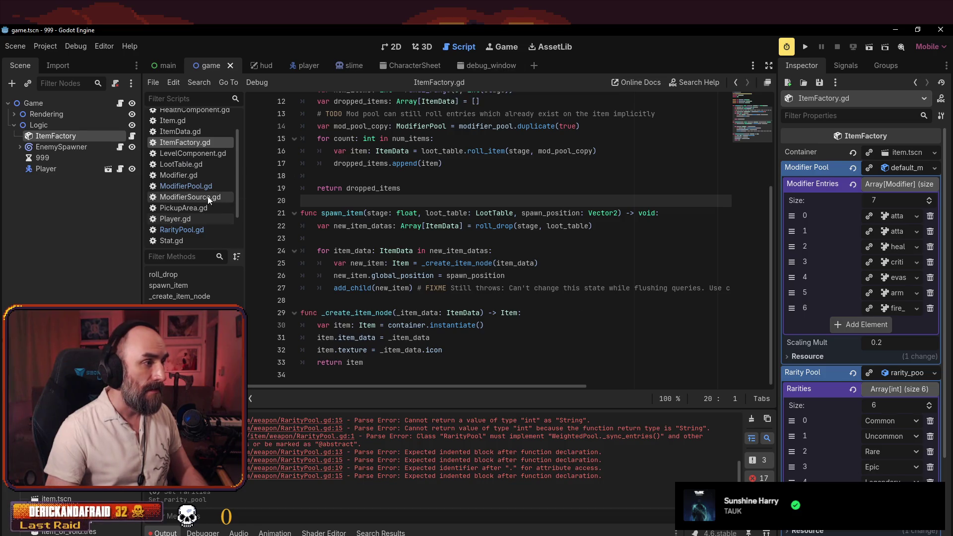
{"action": "left_click", "coordinate": [180, 230]}
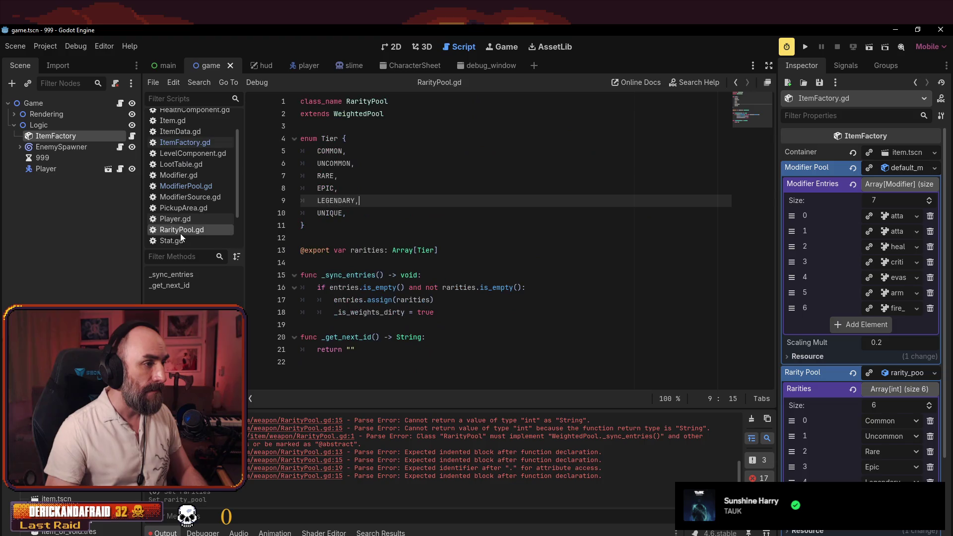
{"action": "left_click_drag", "start_coordinate": [351, 240], "coordinate": [303, 139]}
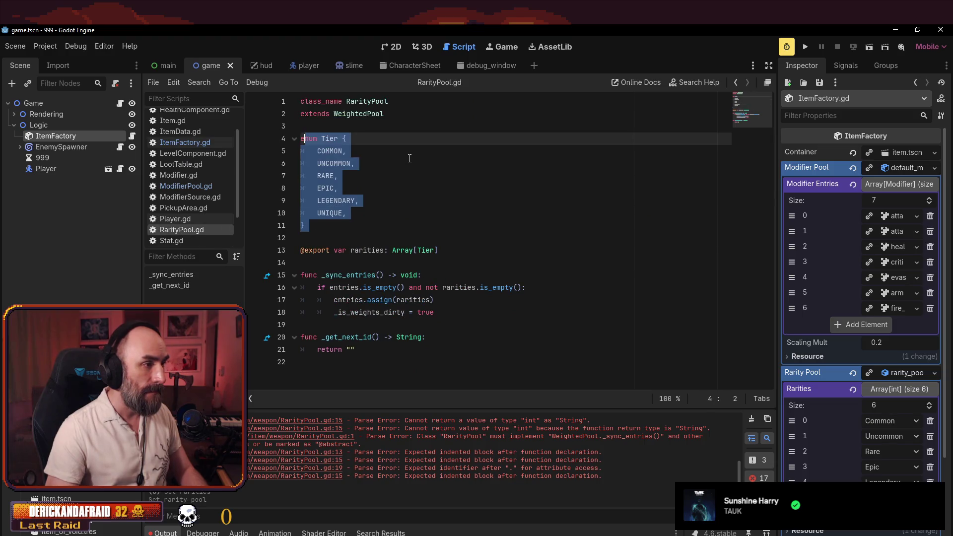
{"action": "left_click", "coordinate": [357, 163]}
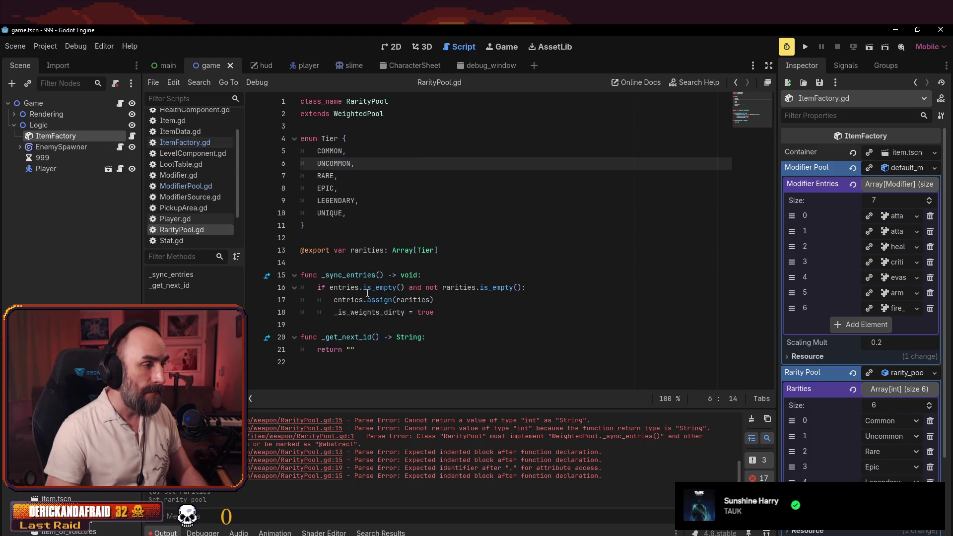
{"action": "left_click", "coordinate": [346, 236]}
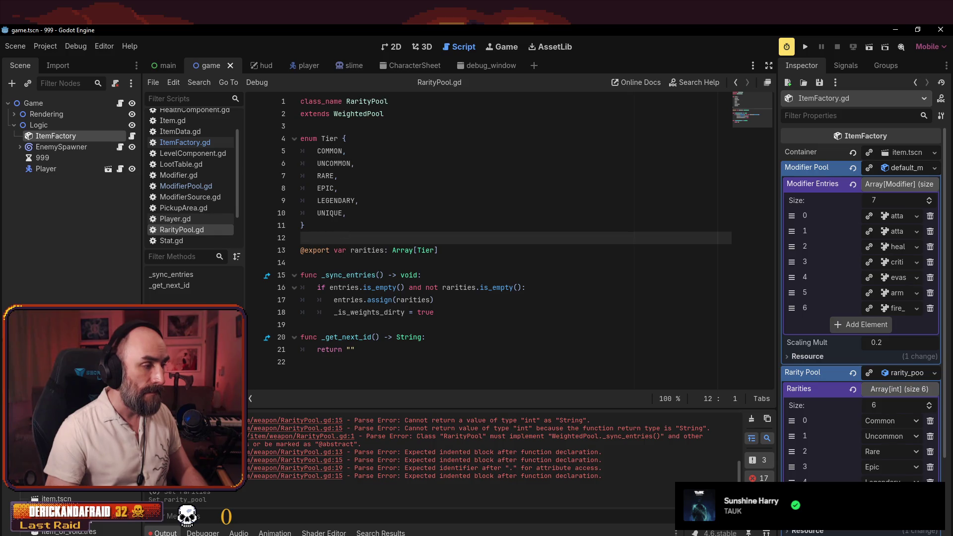
Create a new script Rarity.gd in source/item inheriting WeightedPoolElement
{"action": "right_click", "coordinate": [52, 509]}
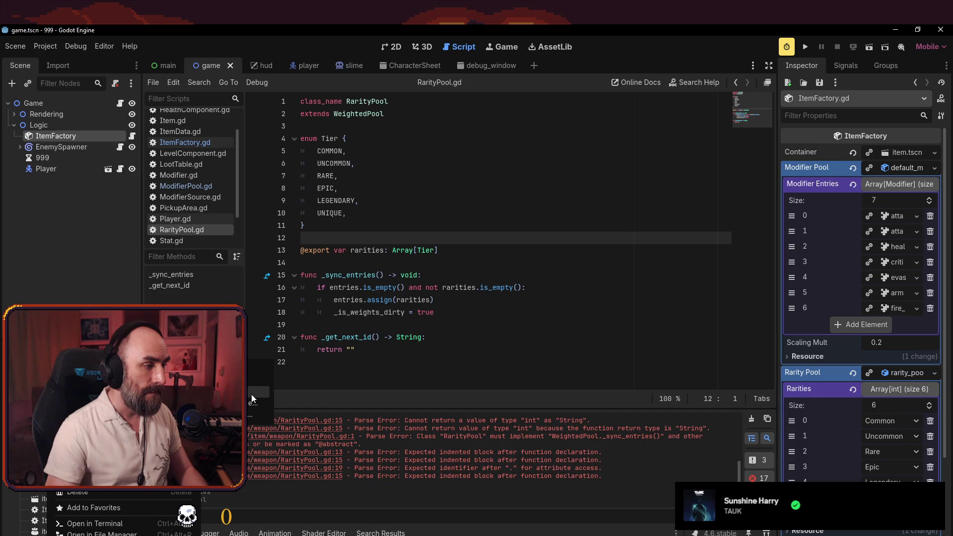
{"action": "left_click", "coordinate": [251, 394]}
{"action": "type", "text": "Rarity"}
{"action": "left_click", "coordinate": [450, 232]}
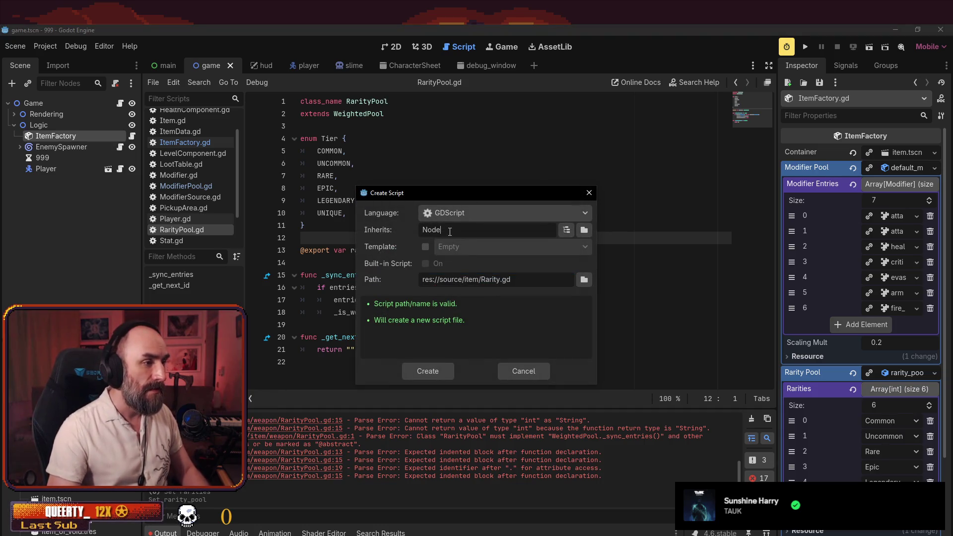
{"action": "double_click", "coordinate": [450, 231]}
{"action": "type", "text": "Weight"}
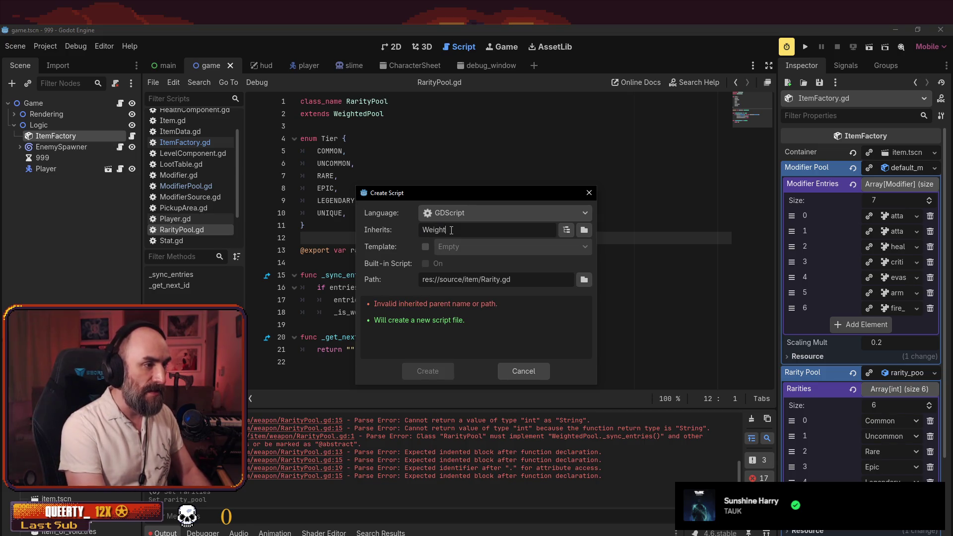
{"action": "type", "text": "edPoolE"}
{"action": "key", "text": "BackSpace"}
{"action": "type", "text": "lement"}
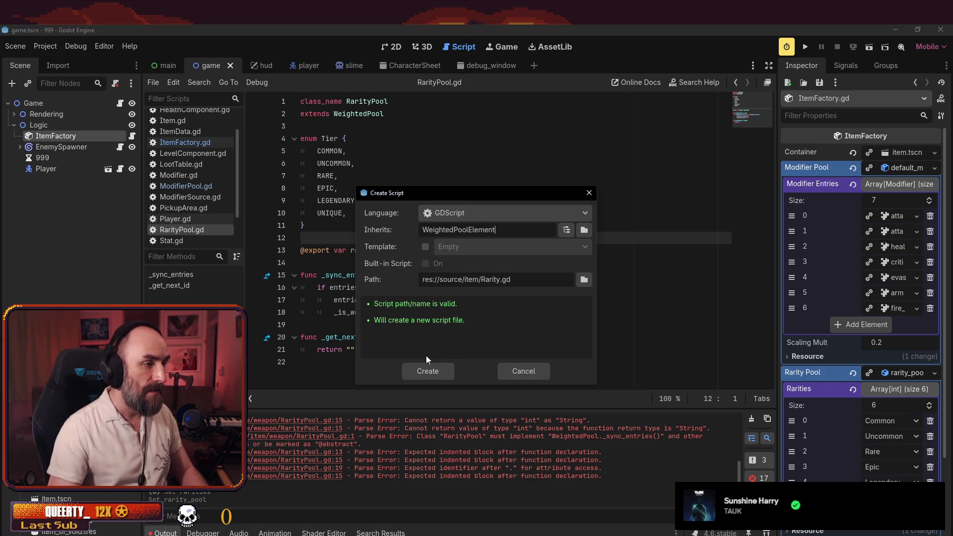
{"action": "left_click", "coordinate": [431, 373]}
Start a class_name line above the extends statement in Rarity.gd
{"action": "key", "text": "Return"}
{"action": "key", "text": "Up"}
{"action": "type", "text": "class_nam"}
{"action": "type", "text": "e W"}
{"action": "key", "text": "BackSpace"}
{"action": "key", "text": "BackSpace"}
Finish 'class_name Rarity', then cut the Tier enum out of RarityPool.gd
{"action": "type", "text": "Rarity"}
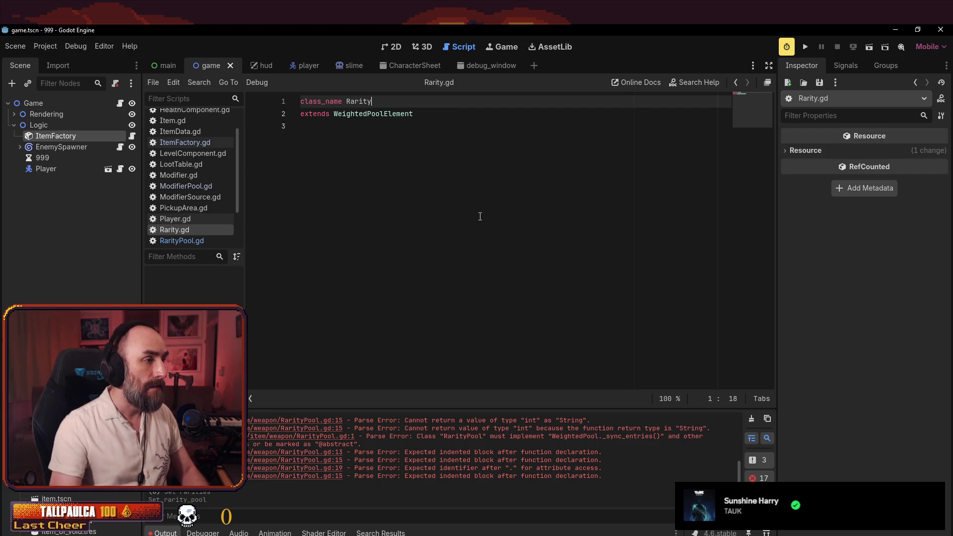
{"action": "left_click", "coordinate": [480, 217]}
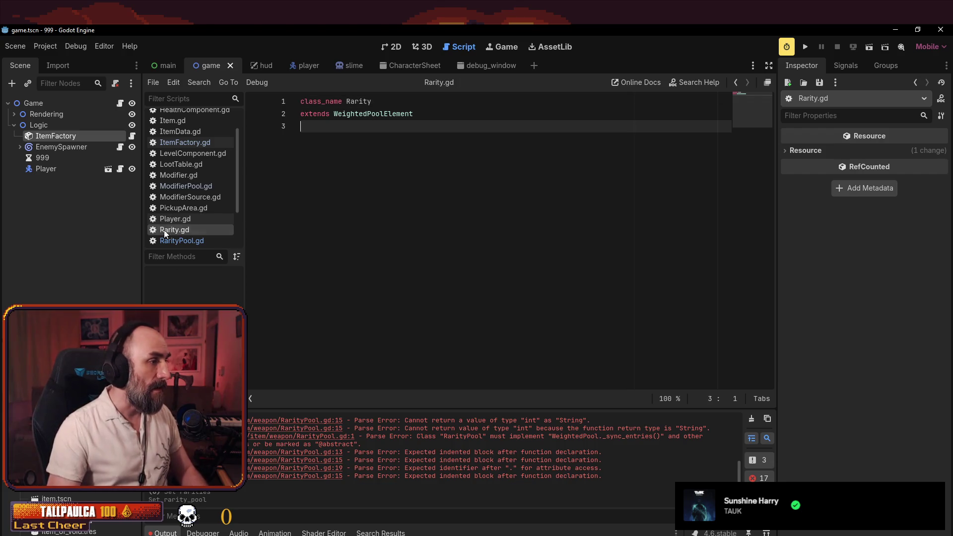
{"action": "left_click", "coordinate": [180, 240]}
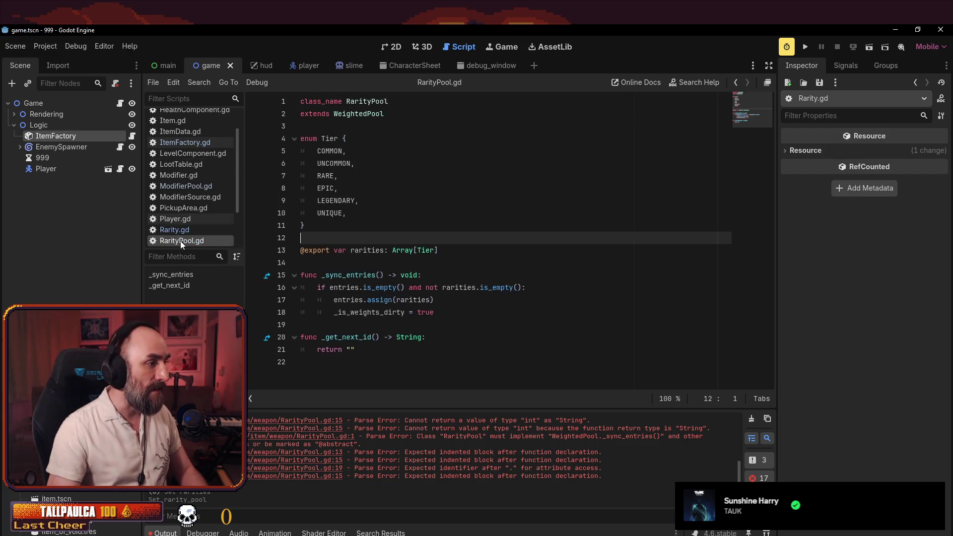
{"action": "left_click", "coordinate": [381, 152]}
{"action": "left_click_drag", "start_coordinate": [319, 227], "coordinate": [276, 133]}
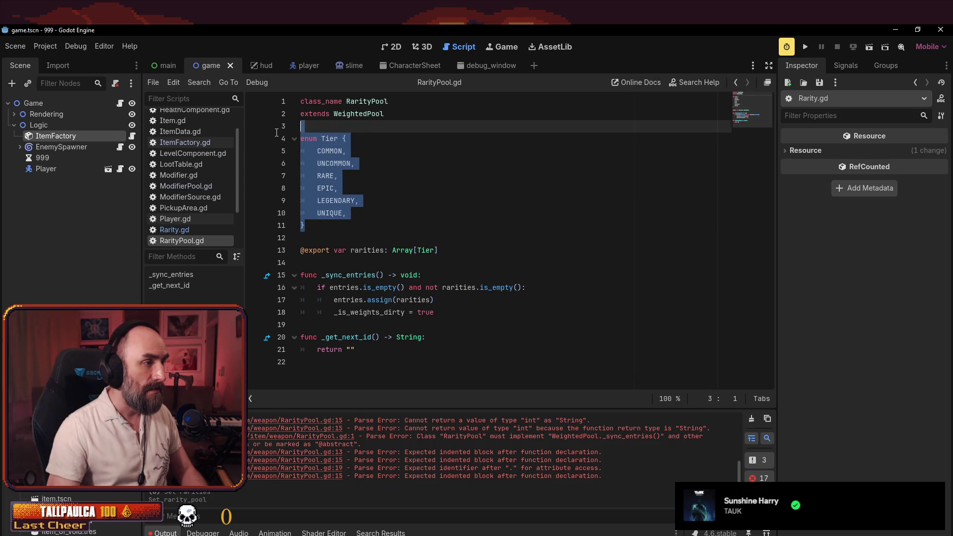
{"action": "key", "text": "ctrl+x"}
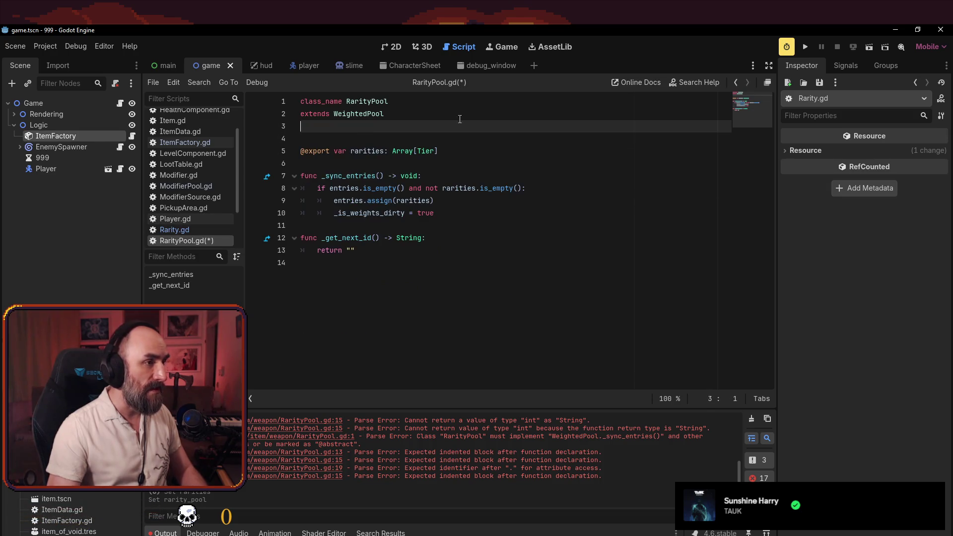
Paste the Tier enum into Rarity.gd below the class declaration and save
{"action": "left_click", "coordinate": [736, 83]}
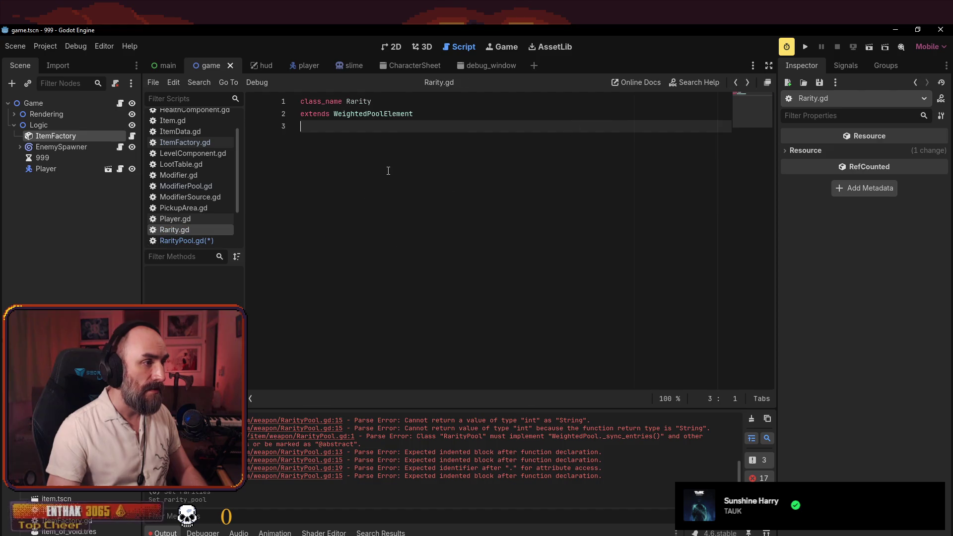
{"action": "left_click", "coordinate": [402, 235]}
{"action": "key", "text": "ctrl+v"}
{"action": "key", "text": "Up"}
{"action": "key", "text": "Up"}
{"action": "key", "text": "Up"}
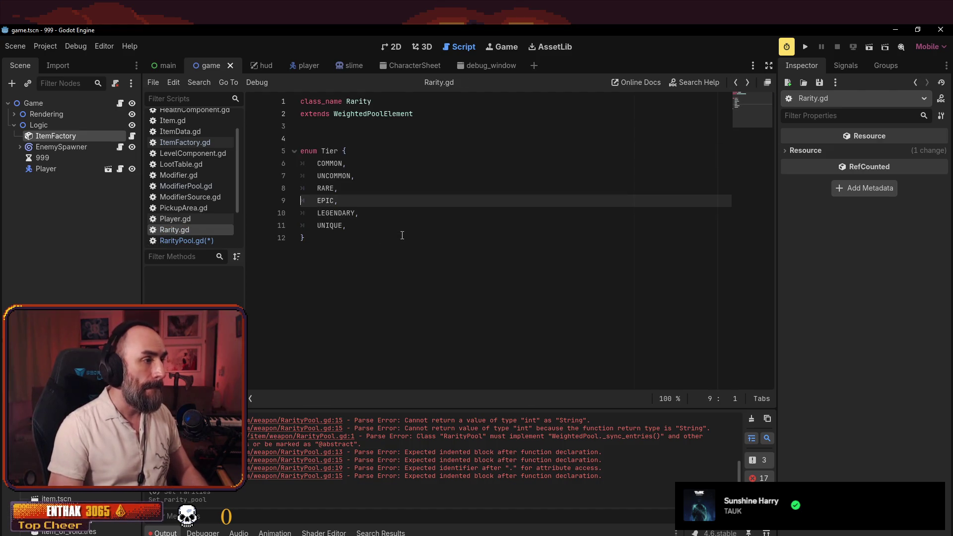
{"action": "key", "text": "BackSpace"}
{"action": "key", "text": "ctrl+s"}
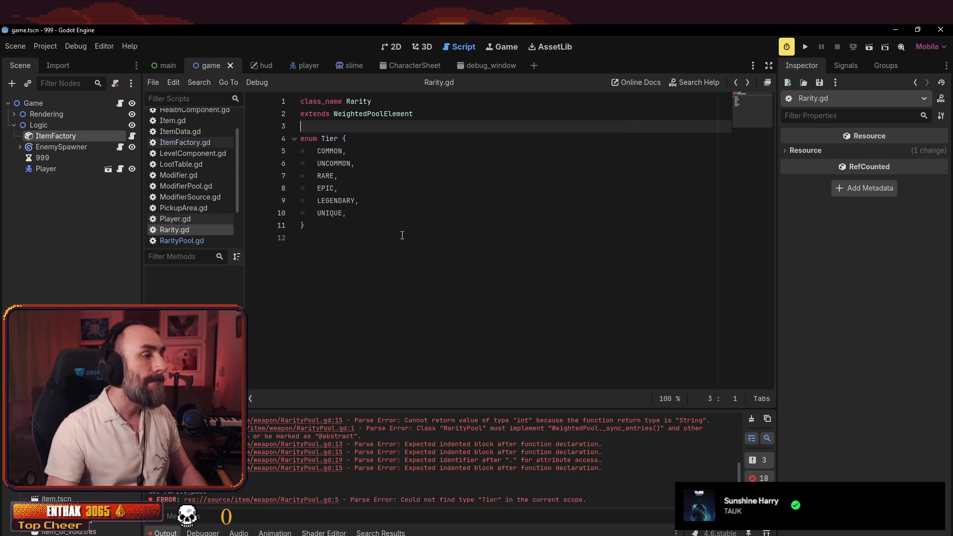
Change RarityPool's rarities type to Array[Rarity] and save the script
{"action": "left_click", "coordinate": [183, 239]}
{"action": "left_click", "coordinate": [411, 213]}
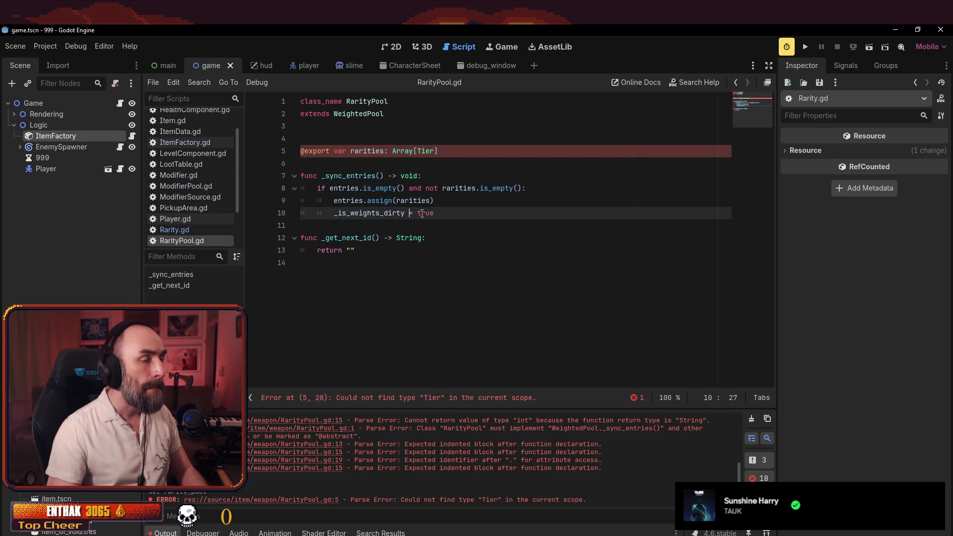
{"action": "key", "text": "Up"}
{"action": "key", "text": "Up"}
{"action": "key", "text": "Up"}
{"action": "key", "text": "Left"}
{"action": "key", "text": "BackSpace"}
{"action": "key", "text": "BackSpace"}
{"action": "key", "text": "BackSpace"}
{"action": "type", "text": "ray[Rarit"}
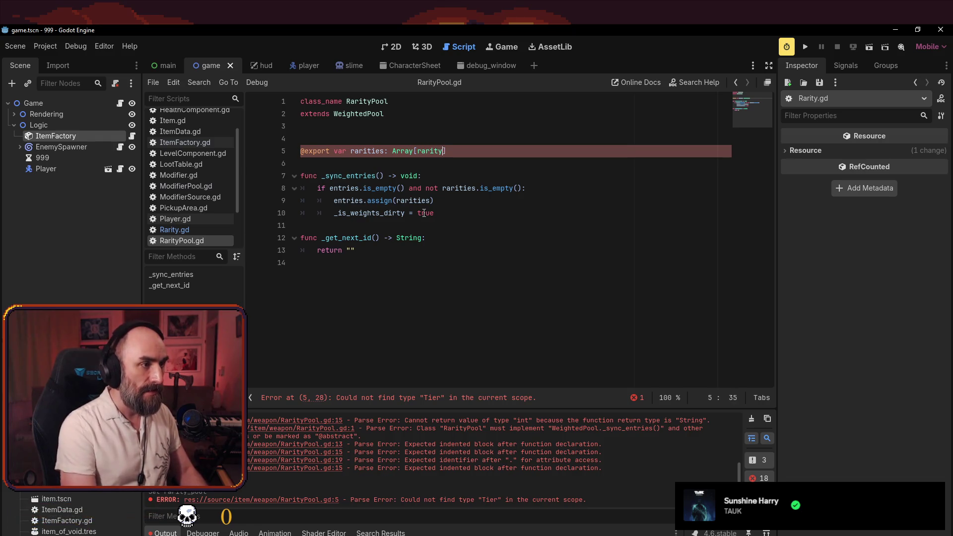
{"action": "type", "text": "y"}
{"action": "key", "text": "Return"}
{"action": "key", "text": "ctrl+s"}
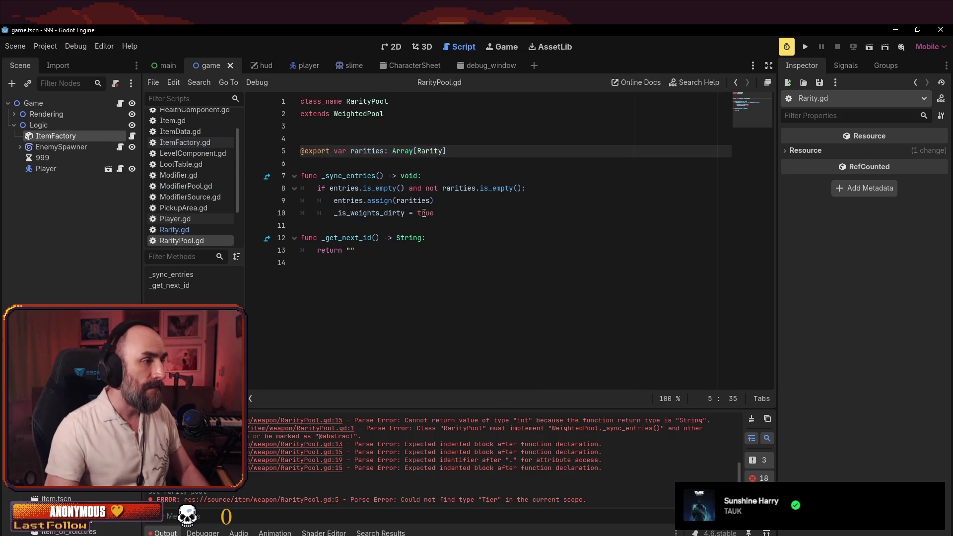
{"action": "key", "text": "Up"}
{"action": "key", "text": "Delete"}
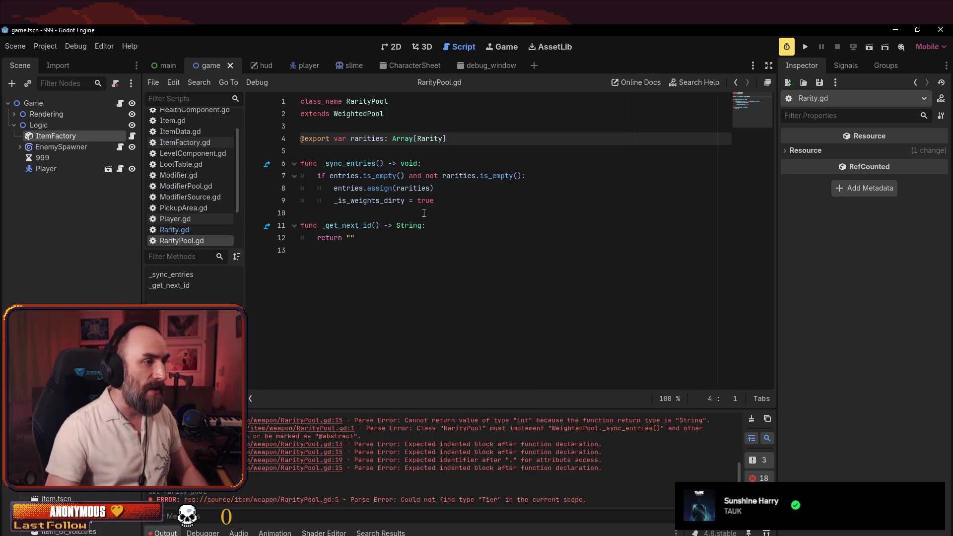
{"action": "left_click", "coordinate": [433, 255]}
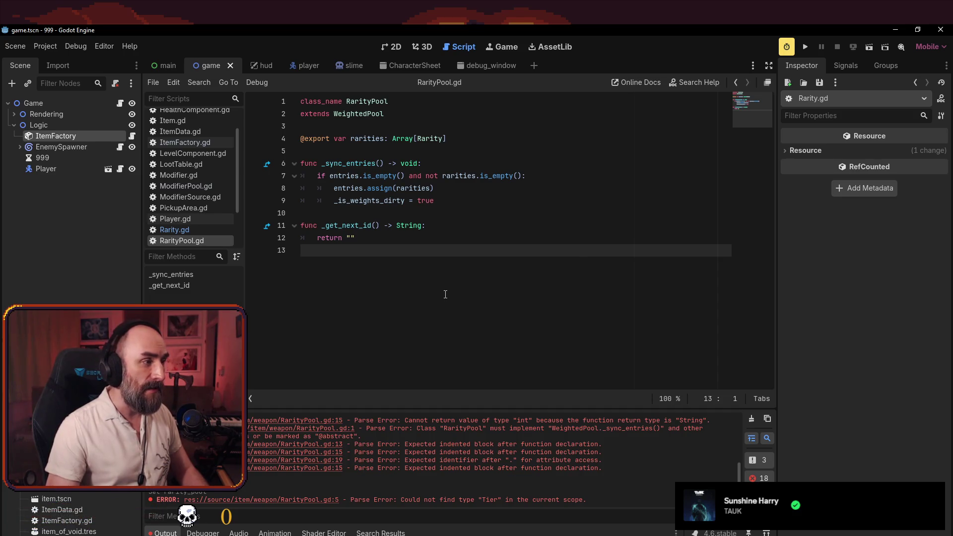
{"action": "left_click", "coordinate": [166, 230]}
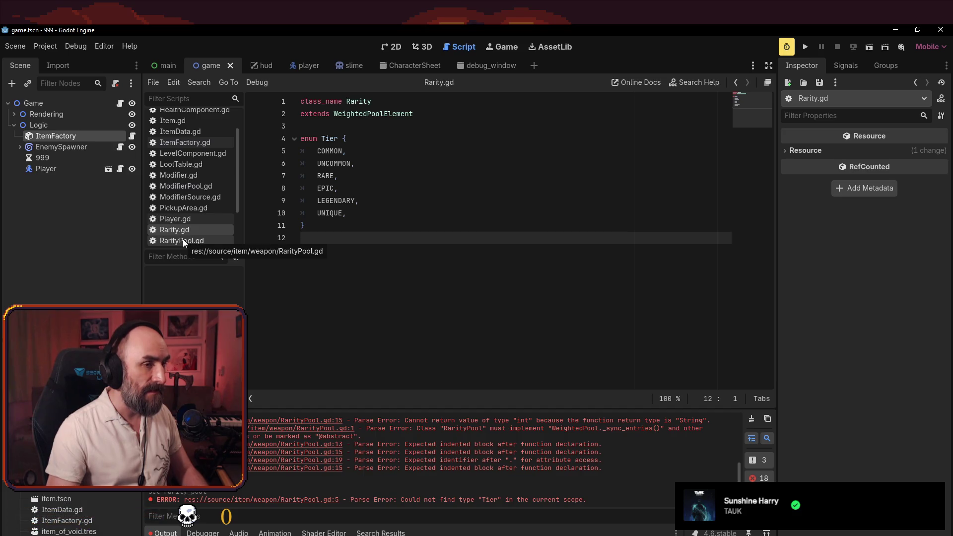
{"action": "left_click", "coordinate": [374, 114], "text": "ctrl"}
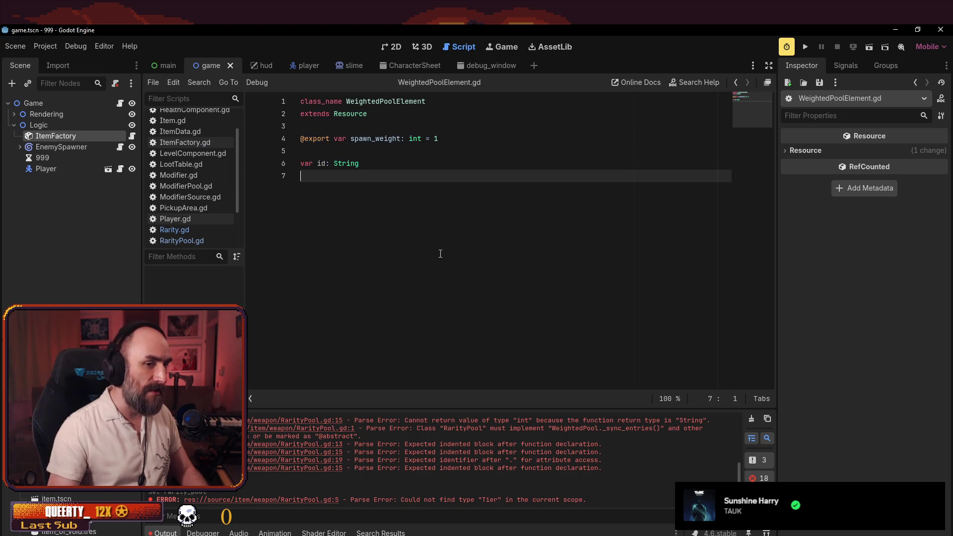
{"action": "left_click", "coordinate": [734, 85]}
{"action": "left_click", "coordinate": [733, 87]}
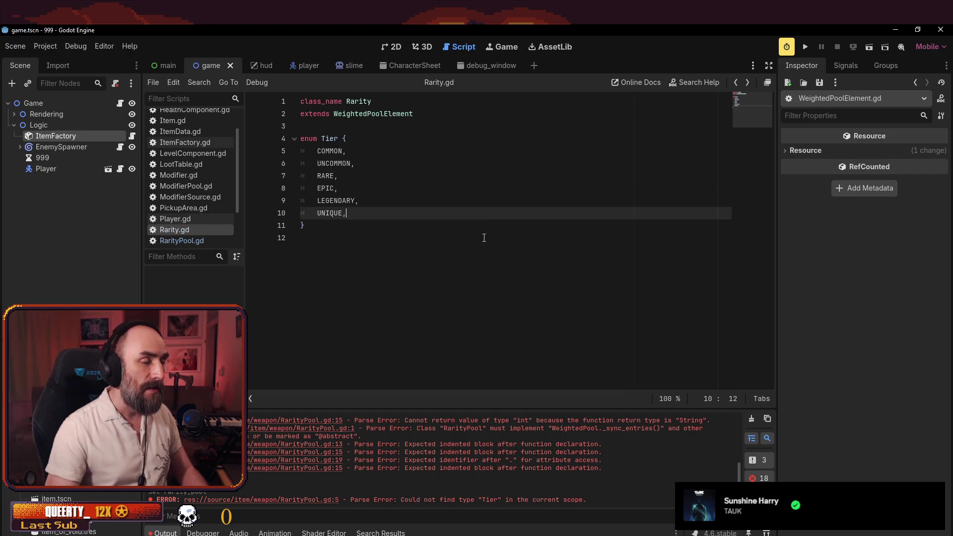
{"action": "left_click", "coordinate": [731, 85]}
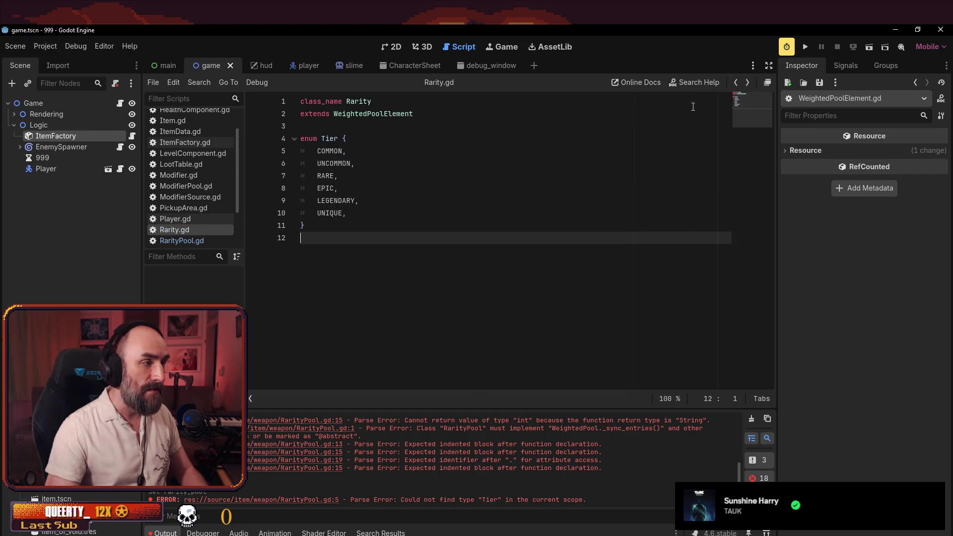
{"action": "left_click", "coordinate": [201, 240]}
{"action": "key", "text": "ctrl+s"}
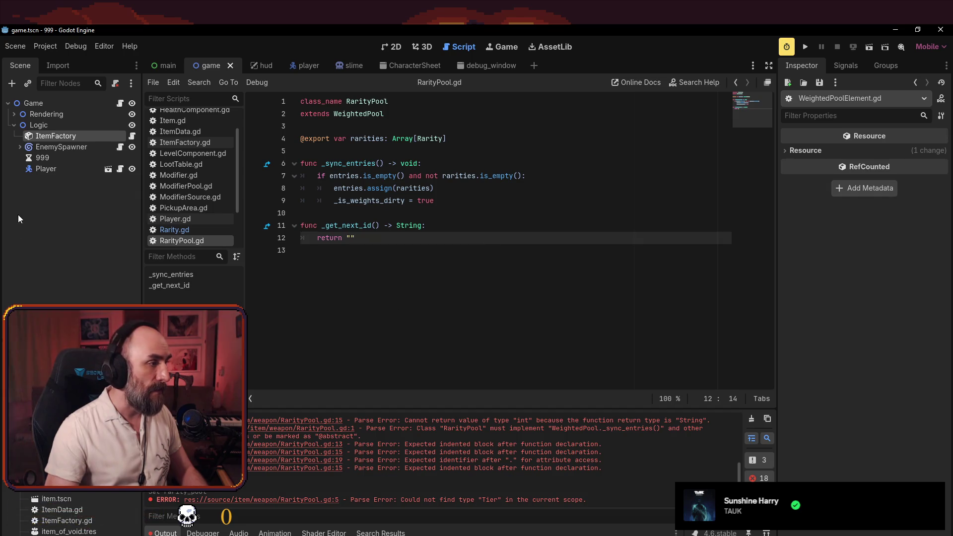
{"action": "left_click", "coordinate": [67, 136]}
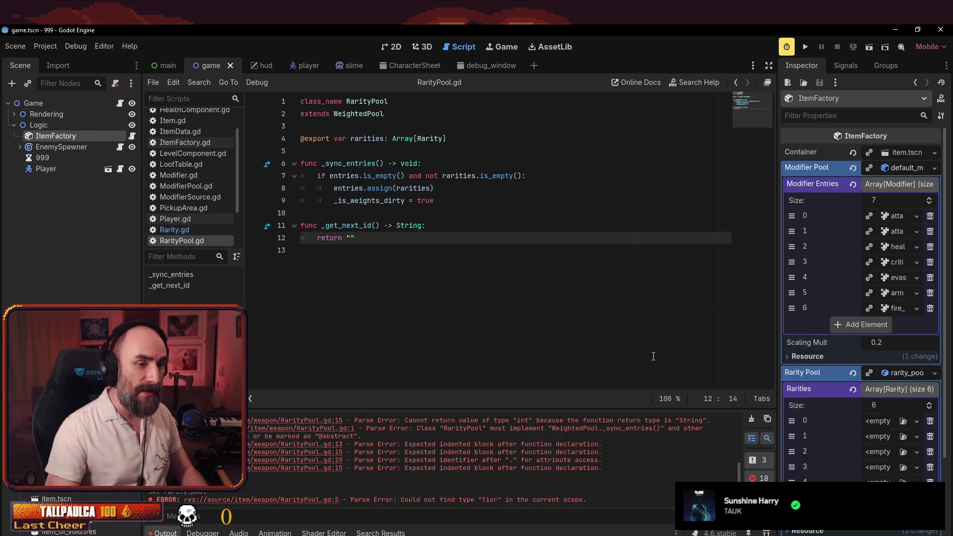
Try creating a new Rarity in the first slot and check for saved Rarity resources
{"action": "left_click", "coordinate": [917, 422]}
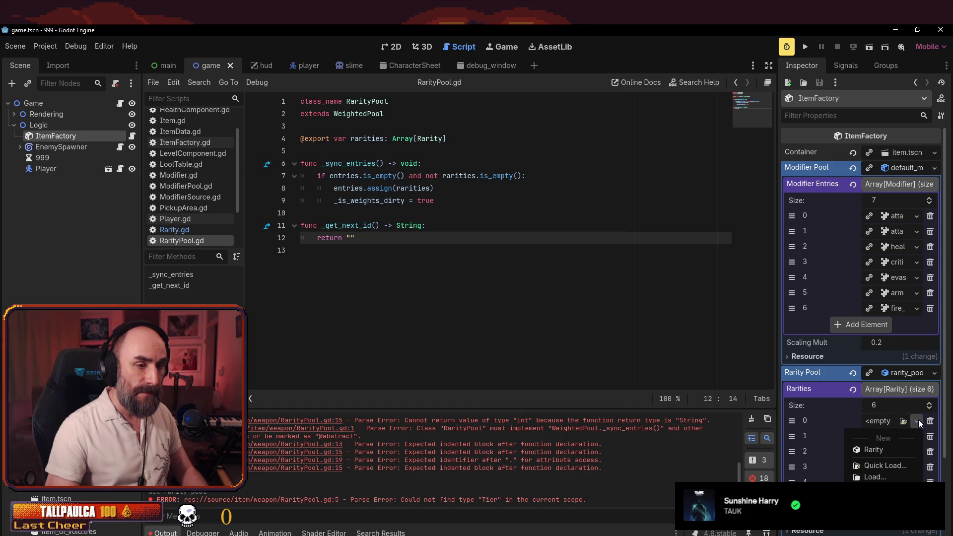
{"action": "left_click", "coordinate": [874, 449]}
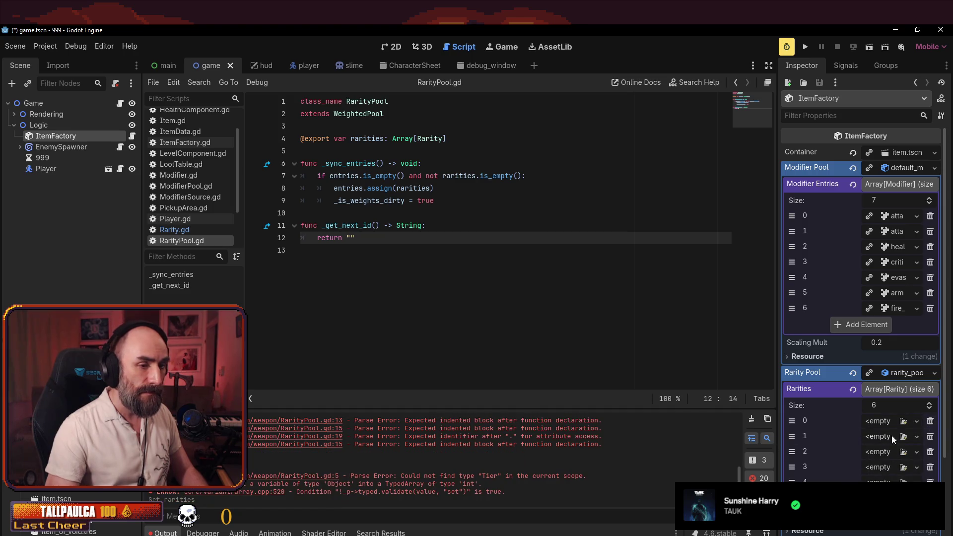
{"action": "left_click", "coordinate": [904, 422]}
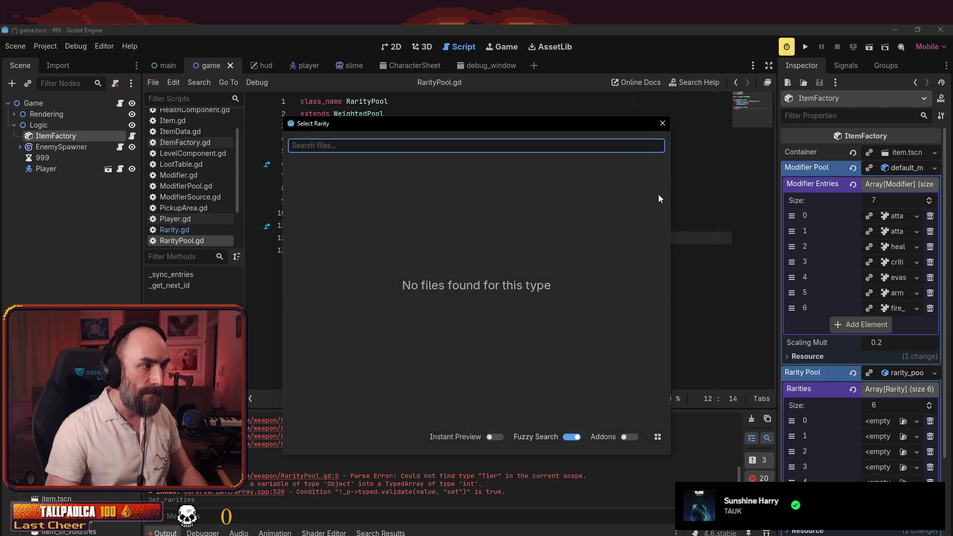
{"action": "left_click", "coordinate": [662, 124]}
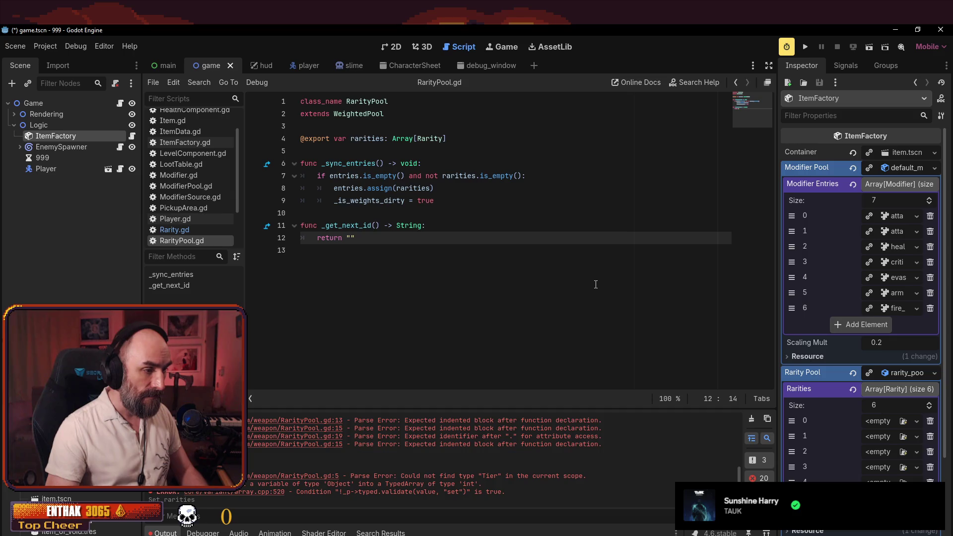
Delete the extra Rarities entries, create a new Rarity in the remaining slot, and save RarityPool.gd
{"action": "left_click", "coordinate": [930, 421]}
{"action": "left_click", "coordinate": [930, 421]}
{"action": "left_click", "coordinate": [930, 421]}
{"action": "left_click", "coordinate": [930, 421]}
{"action": "left_click", "coordinate": [930, 421]}
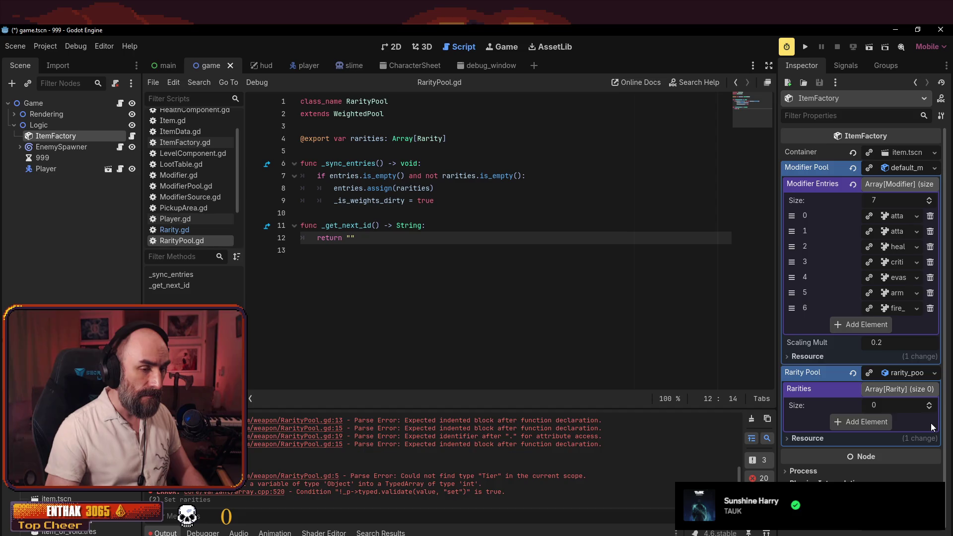
{"action": "left_click", "coordinate": [903, 421]}
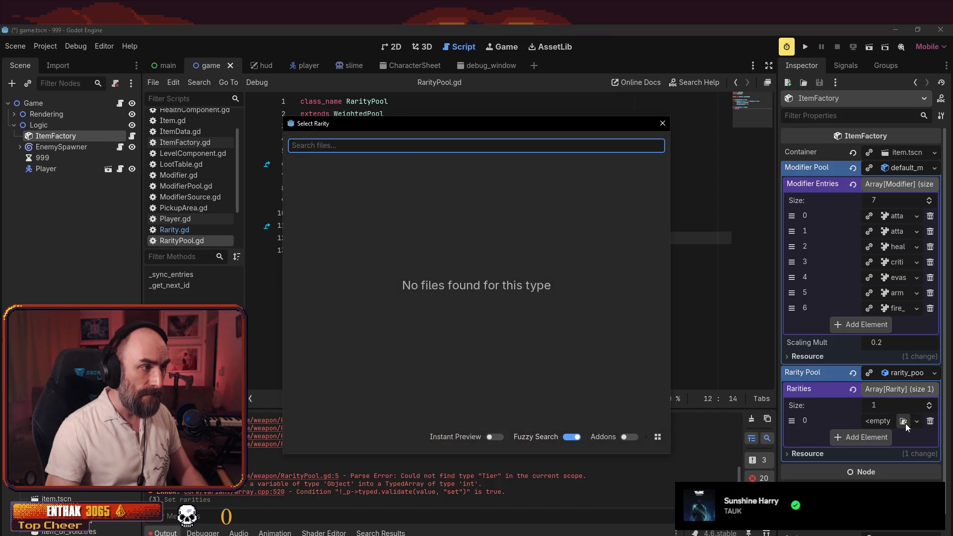
{"action": "left_click", "coordinate": [662, 123]}
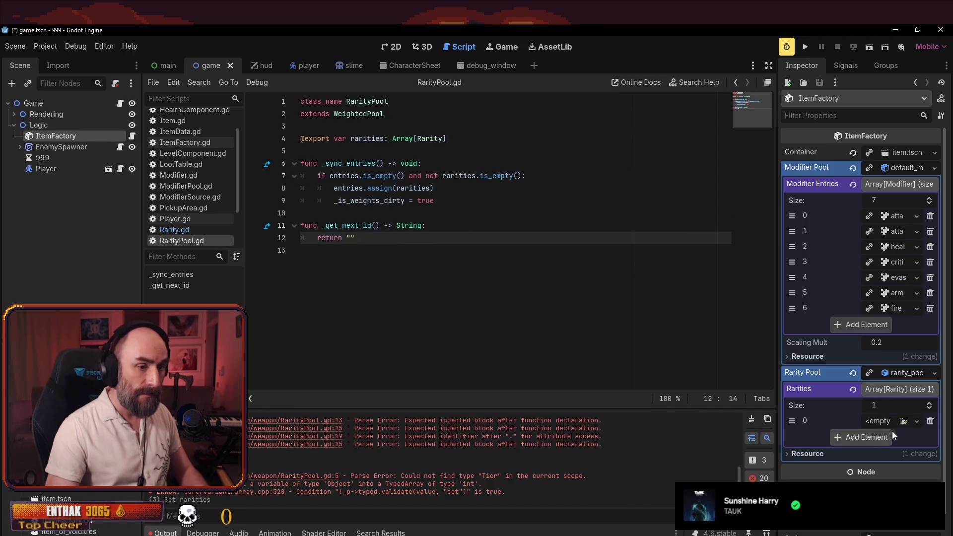
{"action": "left_click", "coordinate": [916, 422]}
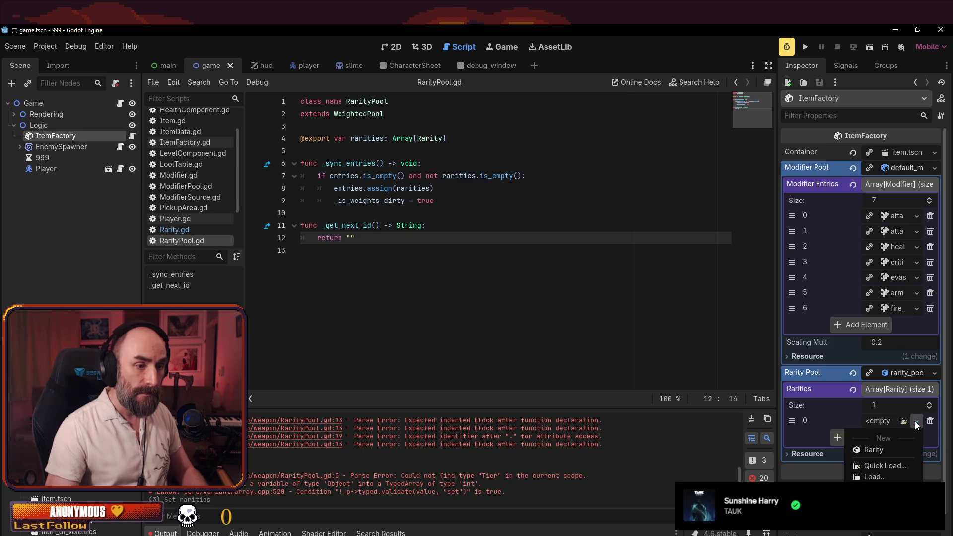
{"action": "left_click", "coordinate": [899, 448]}
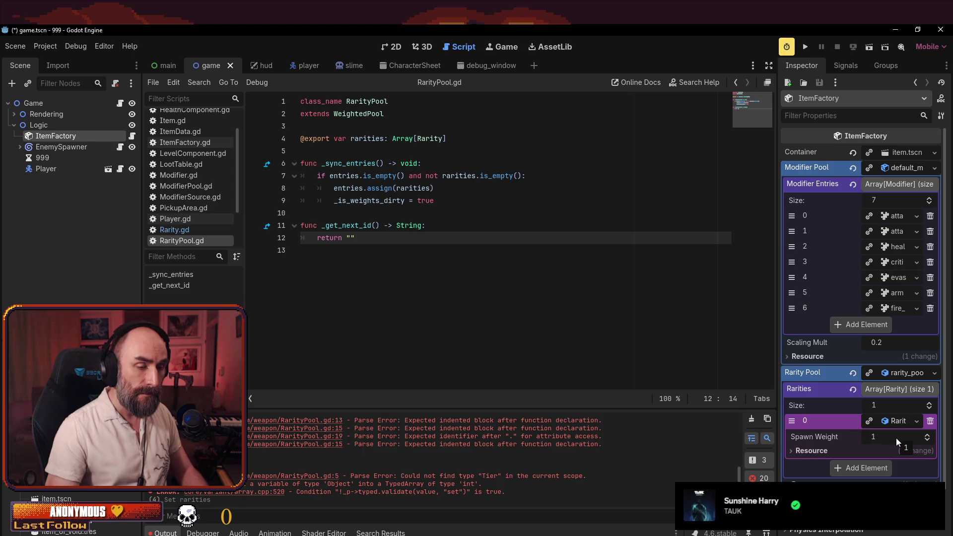
{"action": "left_click", "coordinate": [645, 304]}
{"action": "key", "text": "ctrl+s"}
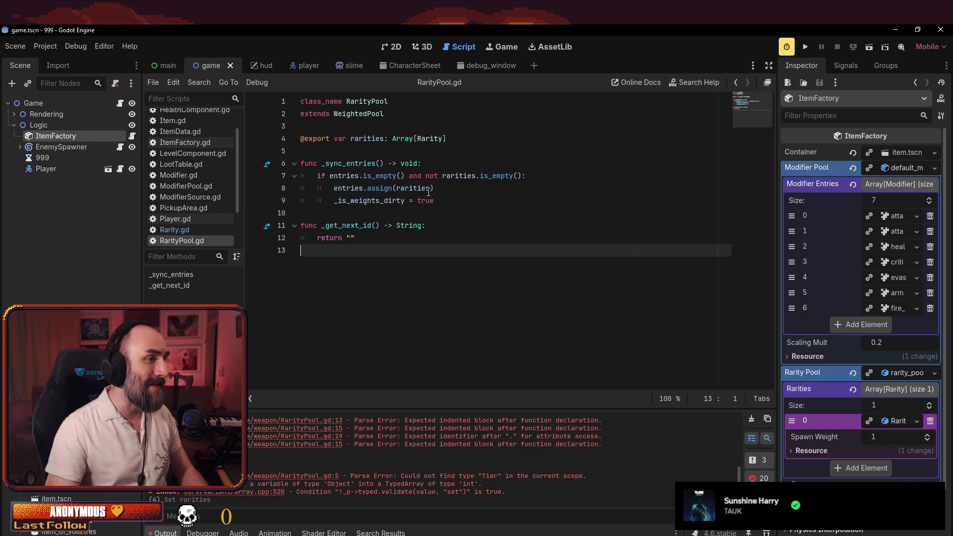
Add 'export var tier: Tier' below the Tier enum in Rarity.gd and expand the rarity entry
{"action": "left_click", "coordinate": [216, 228]}
{"action": "left_click", "coordinate": [381, 272]}
{"action": "key", "text": "Return"}
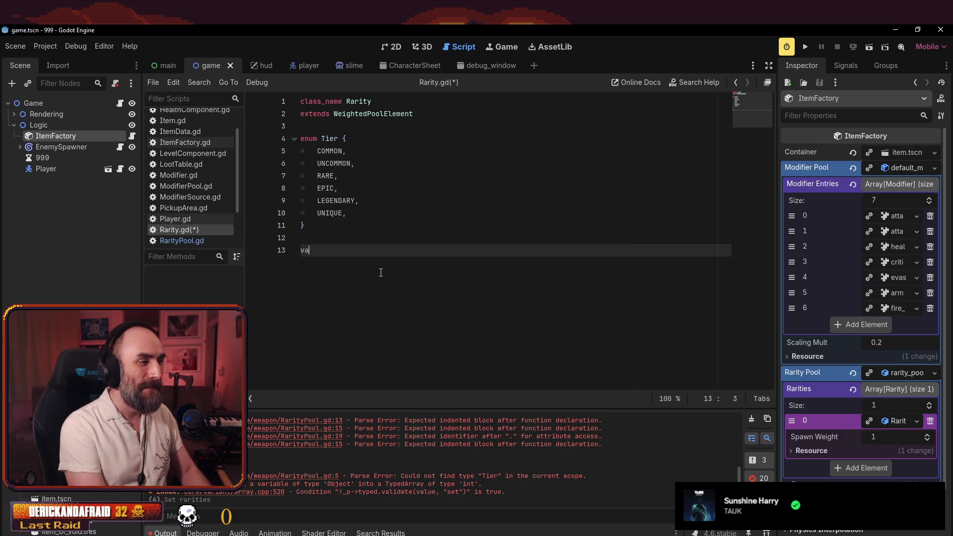
{"action": "type", "text": "export var t"}
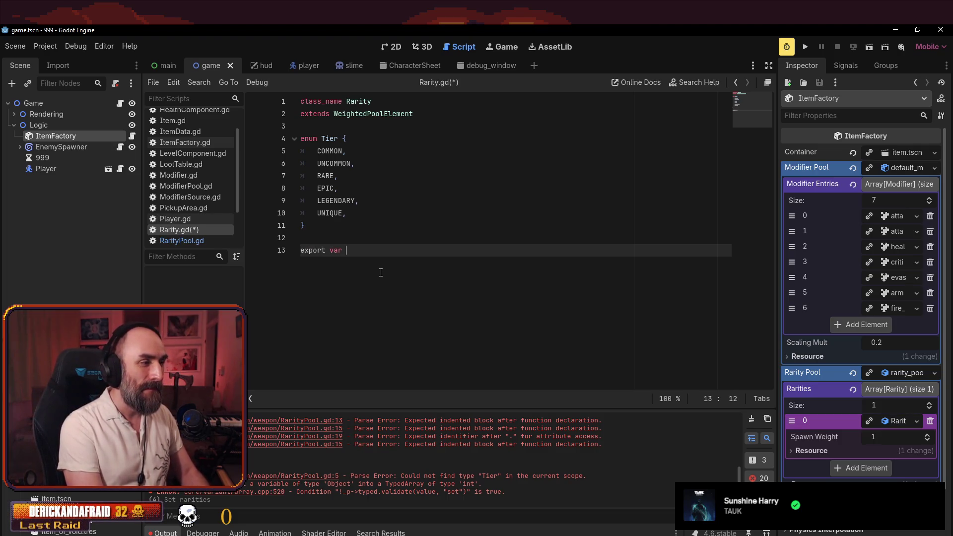
{"action": "type", "text": "ier: T"}
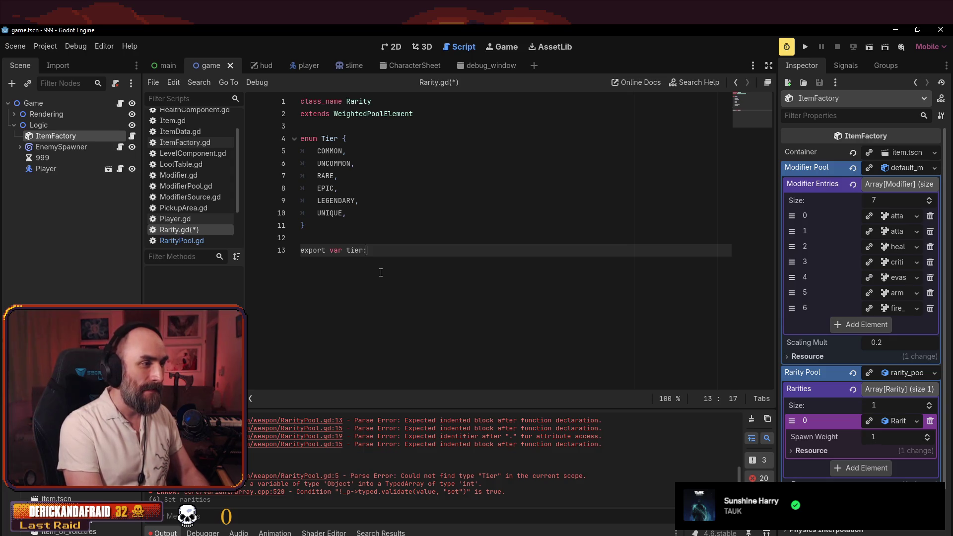
{"action": "type", "text": "ier"}
{"action": "key", "text": "ctrl+s"}
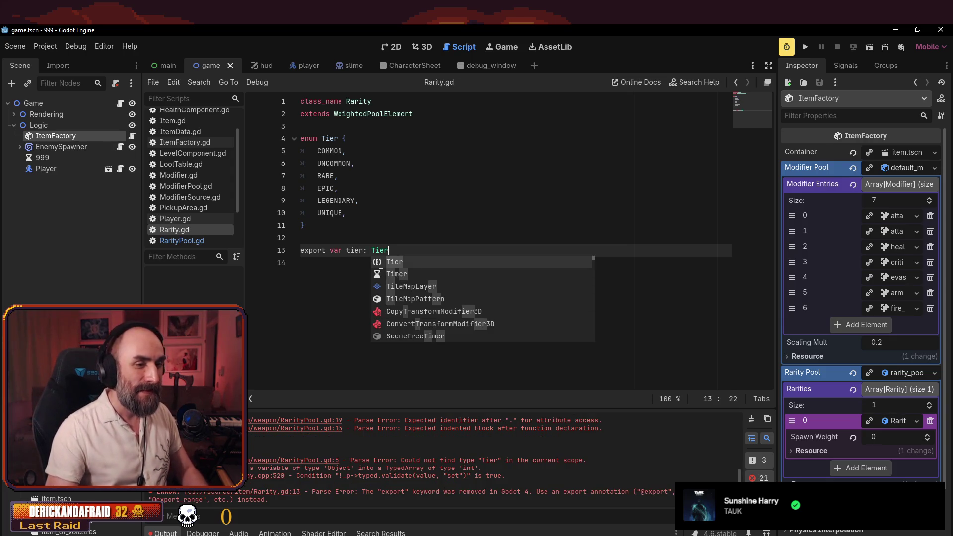
{"action": "left_click", "coordinate": [506, 164]}
{"action": "left_click", "coordinate": [900, 421]}
{"action": "left_click", "coordinate": [900, 420]}
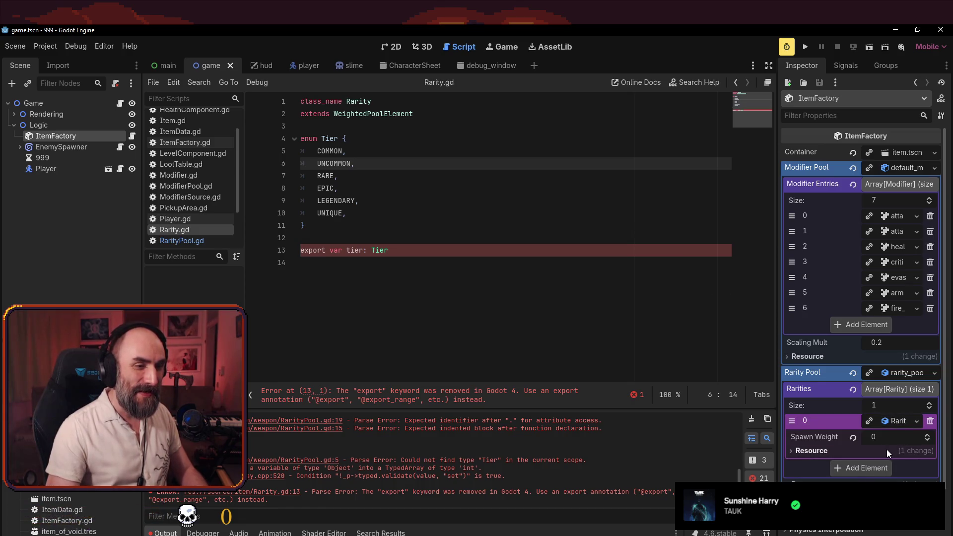
{"action": "left_click", "coordinate": [532, 314]}
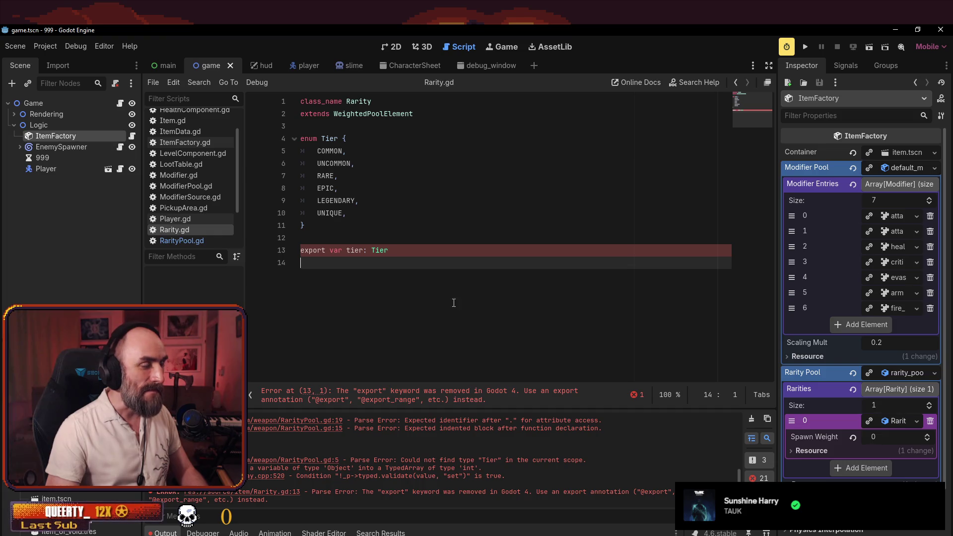
{"action": "left_click", "coordinate": [305, 250]}
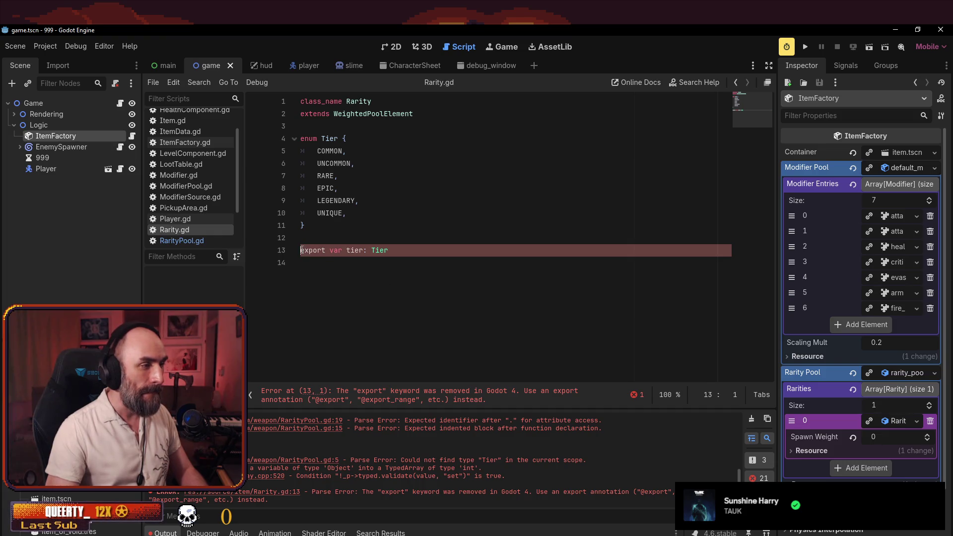
{"action": "type", "text": "@"}
{"action": "left_click", "coordinate": [341, 262]}
{"action": "key", "text": "ctrl+s"}
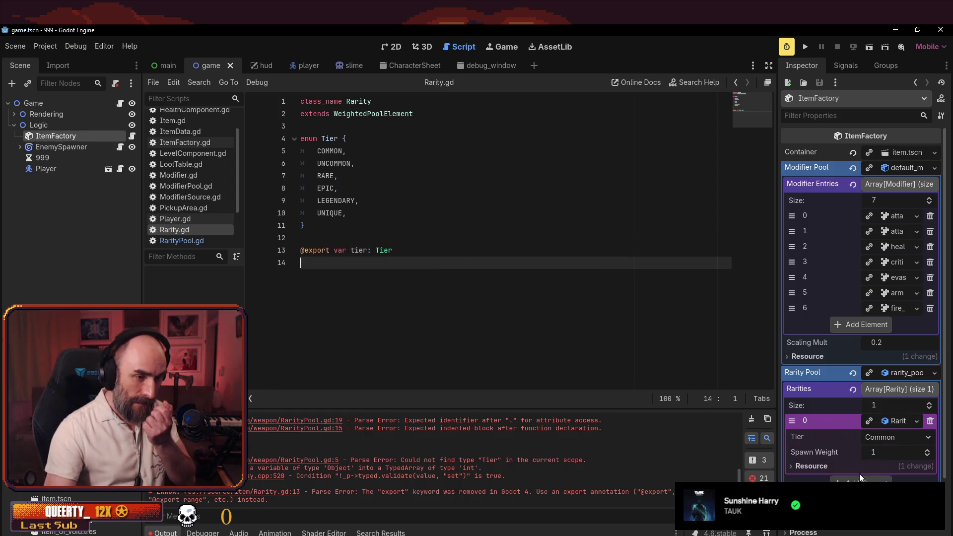
Change the Common rarity's Spawn Weight from 1 to 1000 and save the scene
{"action": "left_click", "coordinate": [886, 452]}
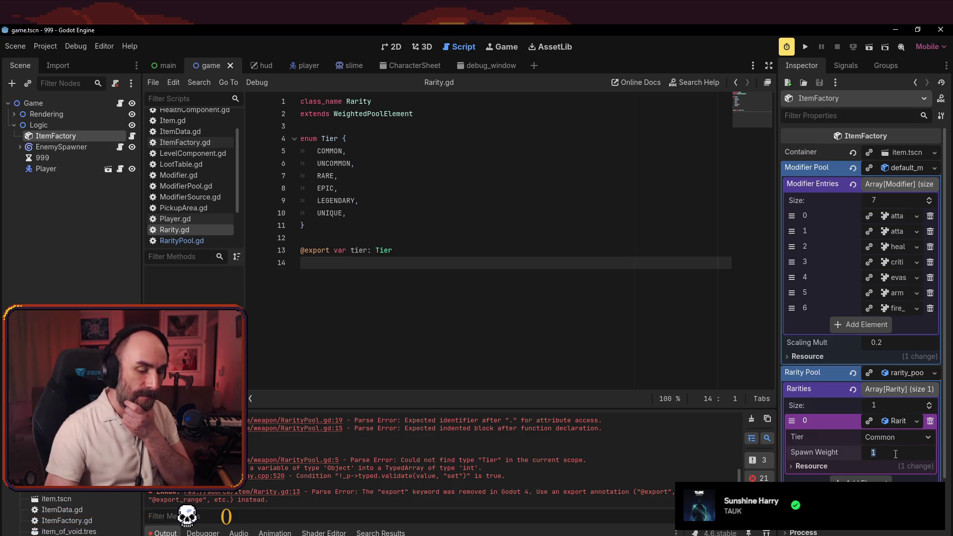
{"action": "type", "text": "00"}
{"action": "key", "text": "Return"}
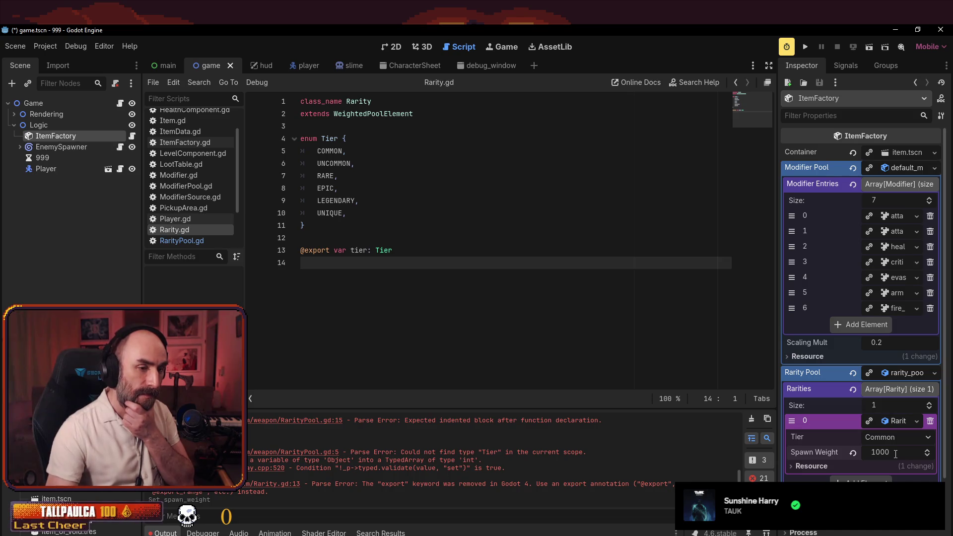
{"action": "left_click", "coordinate": [896, 454]}
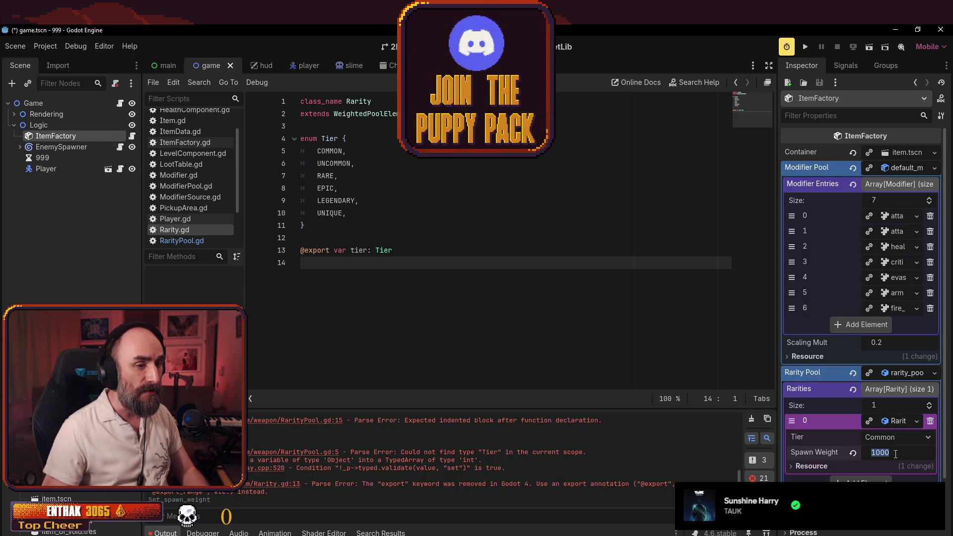
{"action": "key", "text": "Return"}
{"action": "key", "text": "ctrl+s"}
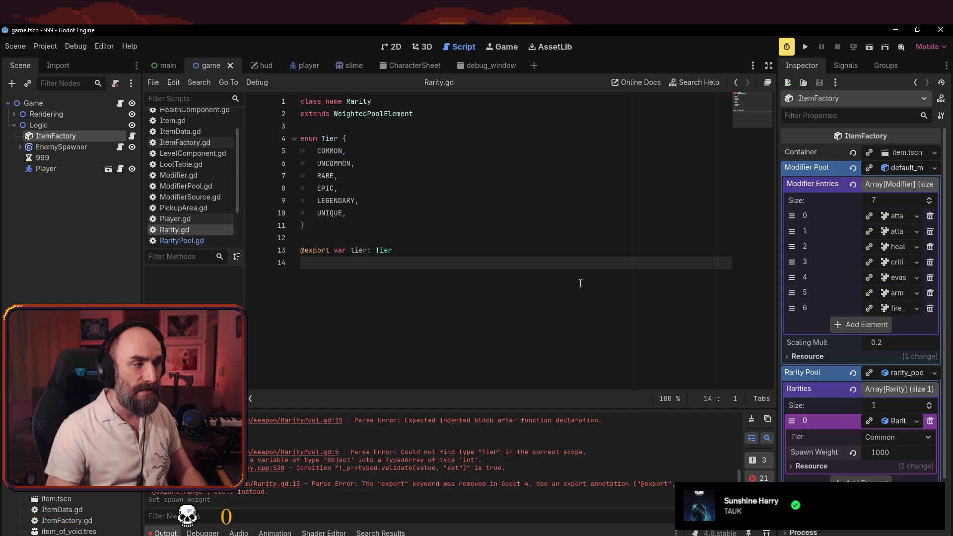
{"action": "left_click", "coordinate": [457, 238]}
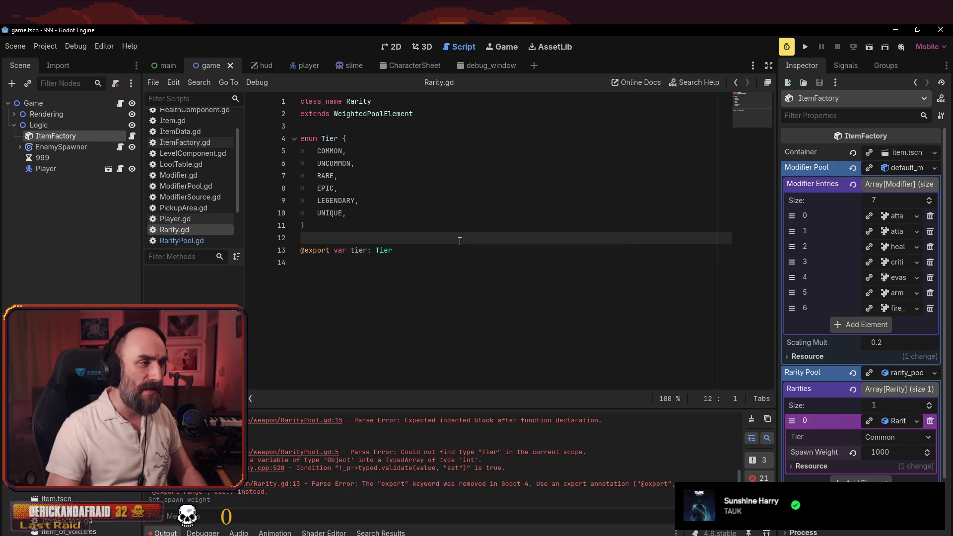
{"action": "scroll", "coordinate": [843, 427], "scroll_direction": "down", "scroll_amount": 3}
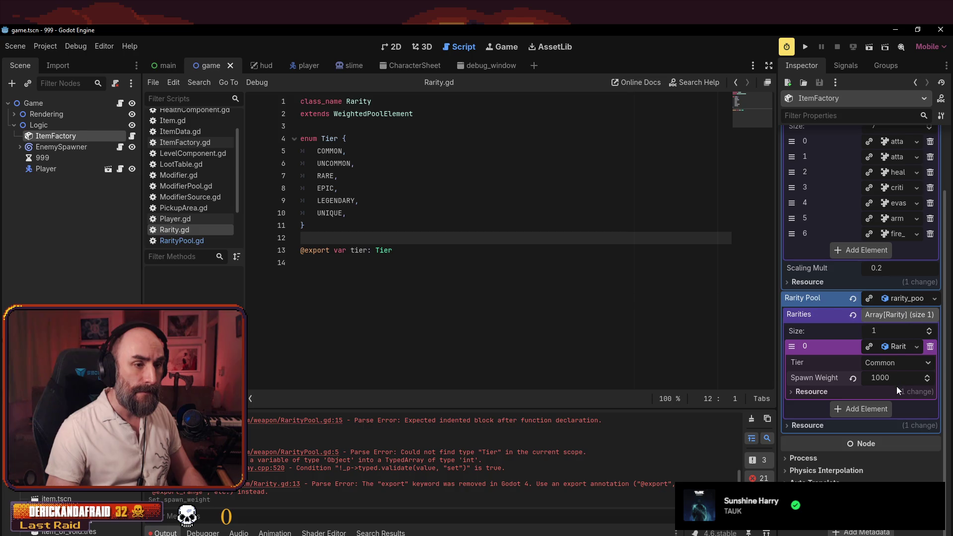
Add a second element to the Rarities list holding a new Rarity resource
{"action": "left_click", "coordinate": [878, 410]}
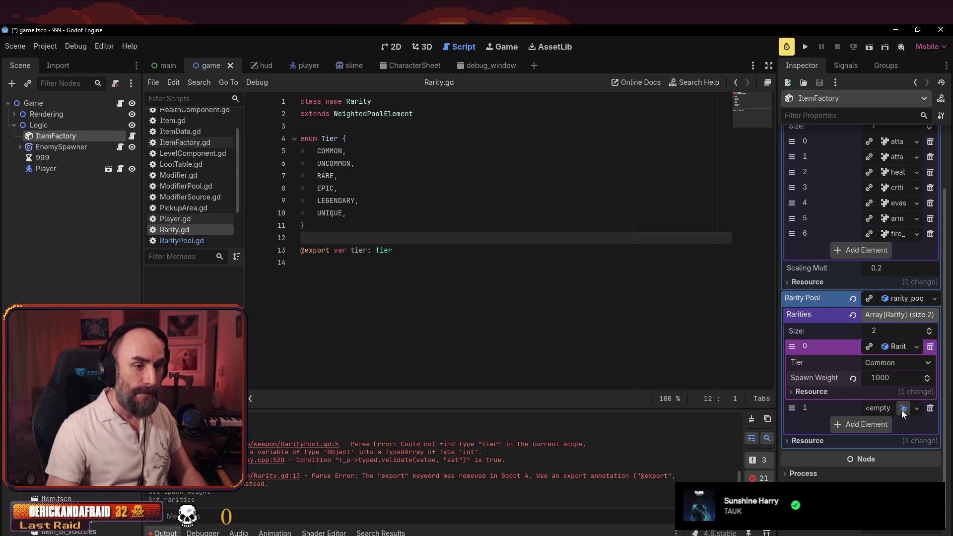
{"action": "left_click", "coordinate": [902, 410]}
{"action": "left_click", "coordinate": [660, 121]}
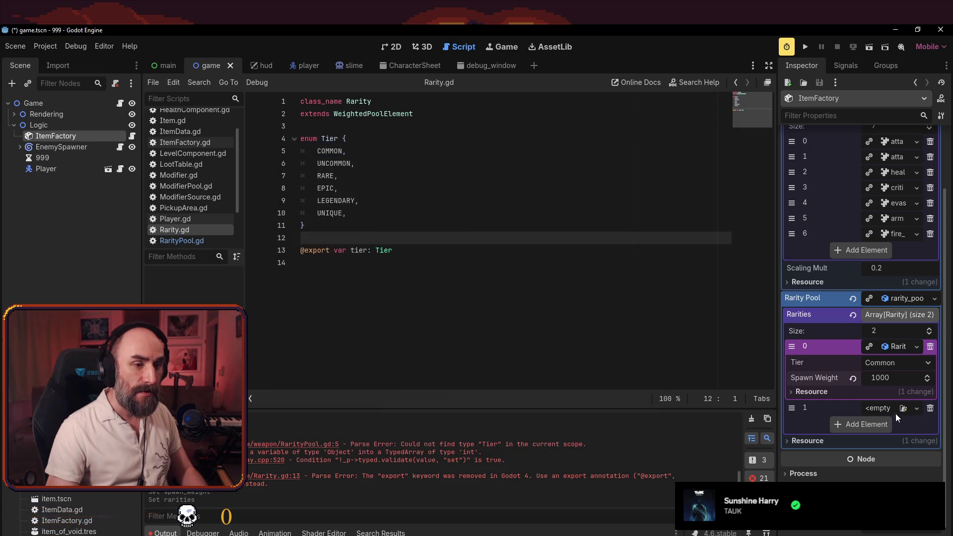
{"action": "left_click", "coordinate": [917, 409]}
{"action": "left_click", "coordinate": [882, 432]}
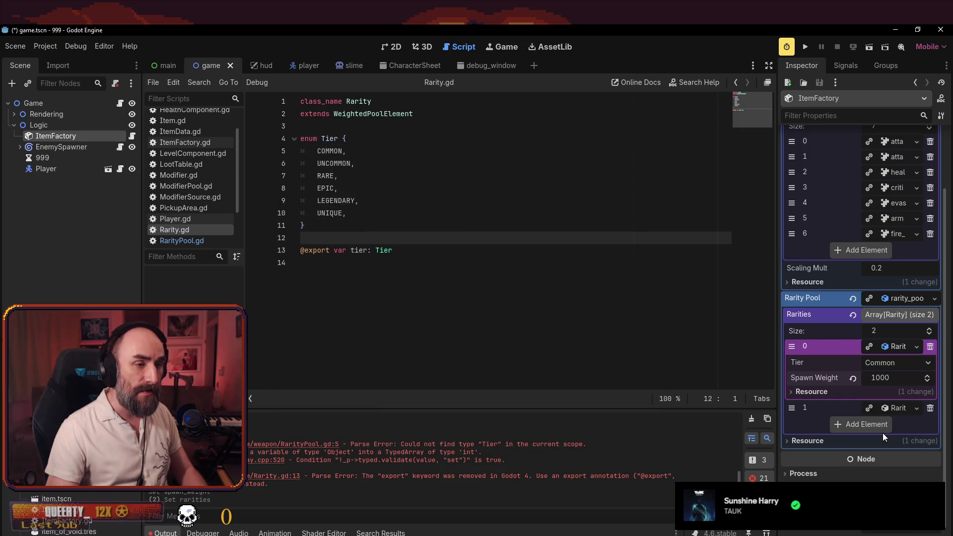
Set the second rarity's Tier to Uncommon and its Spawn Weight to 300
{"action": "left_click", "coordinate": [897, 410]}
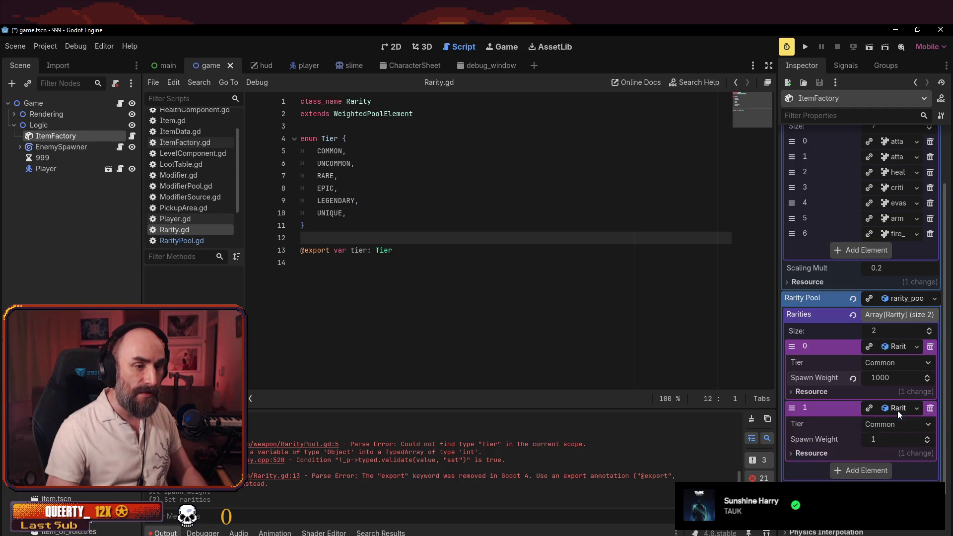
{"action": "left_click", "coordinate": [889, 424]}
{"action": "left_click", "coordinate": [885, 448]}
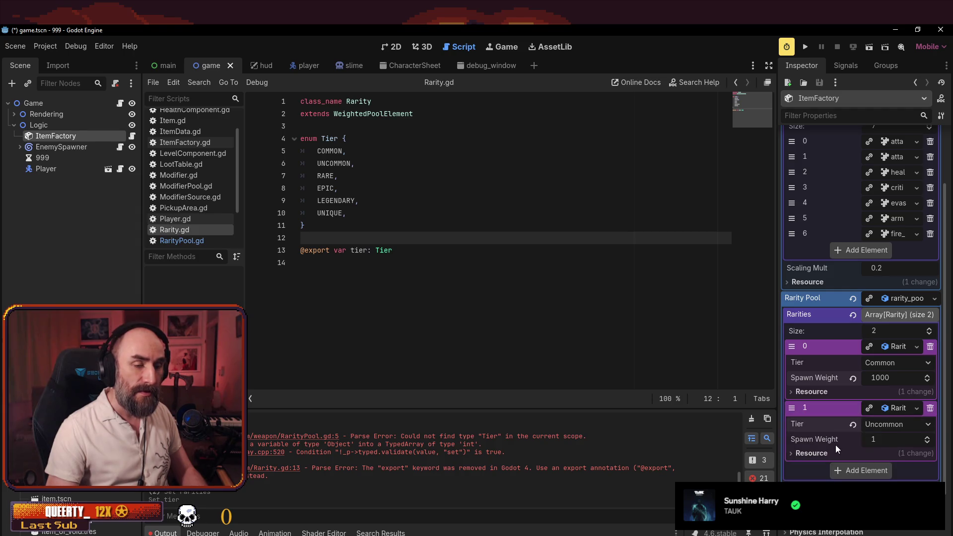
{"action": "left_click", "coordinate": [891, 438]}
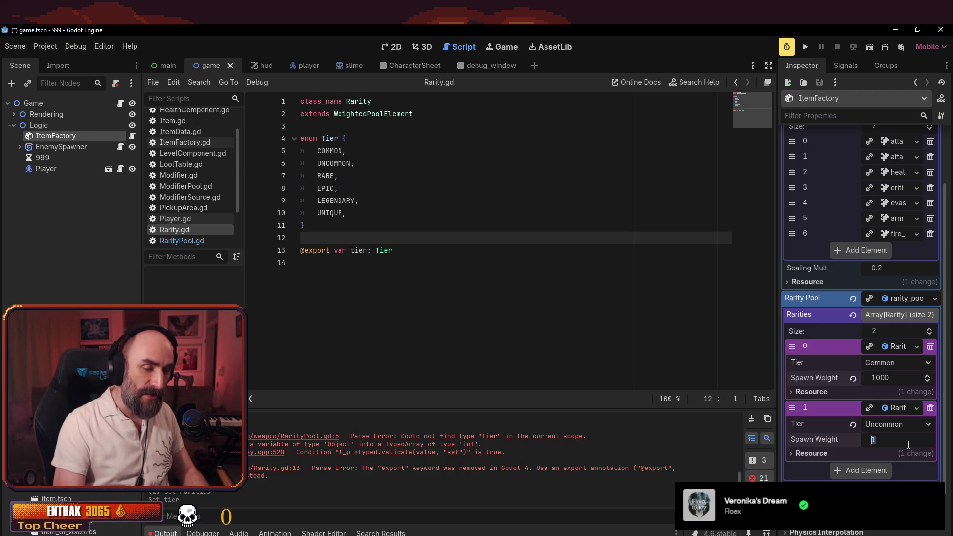
{"action": "type", "text": "300"}
{"action": "key", "text": "Return"}
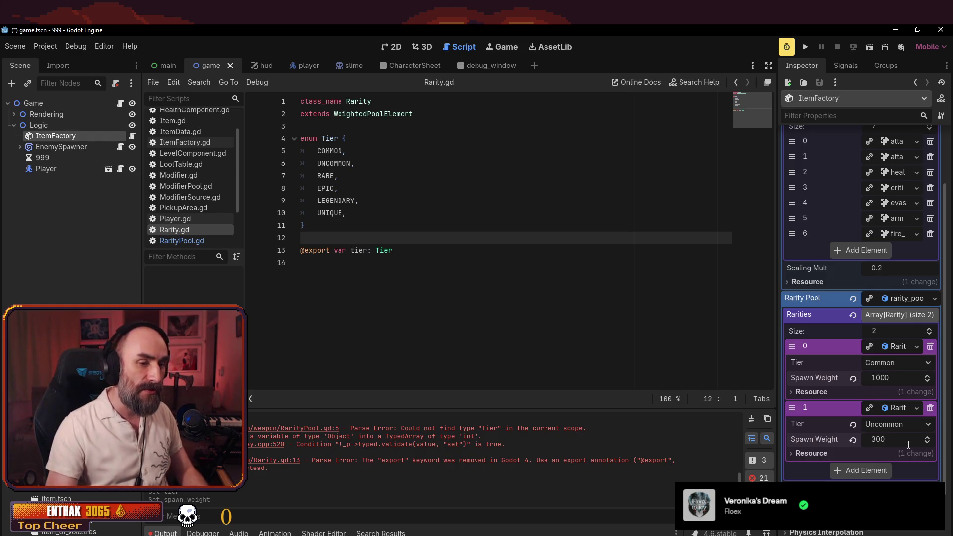
{"action": "scroll", "coordinate": [914, 469], "scroll_direction": "down", "scroll_amount": 3}
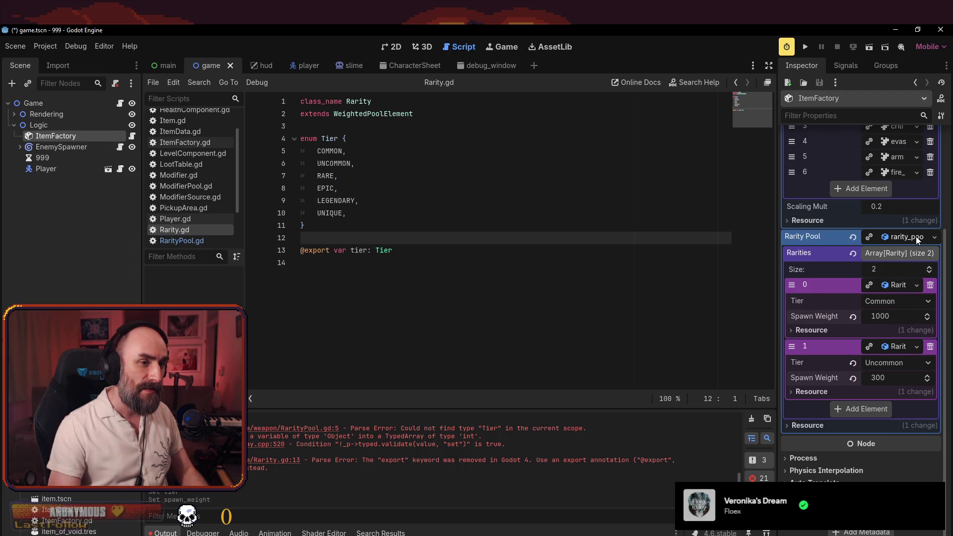
Add a third element to the Rarities list holding a new Rarity resource
{"action": "left_click", "coordinate": [857, 413]}
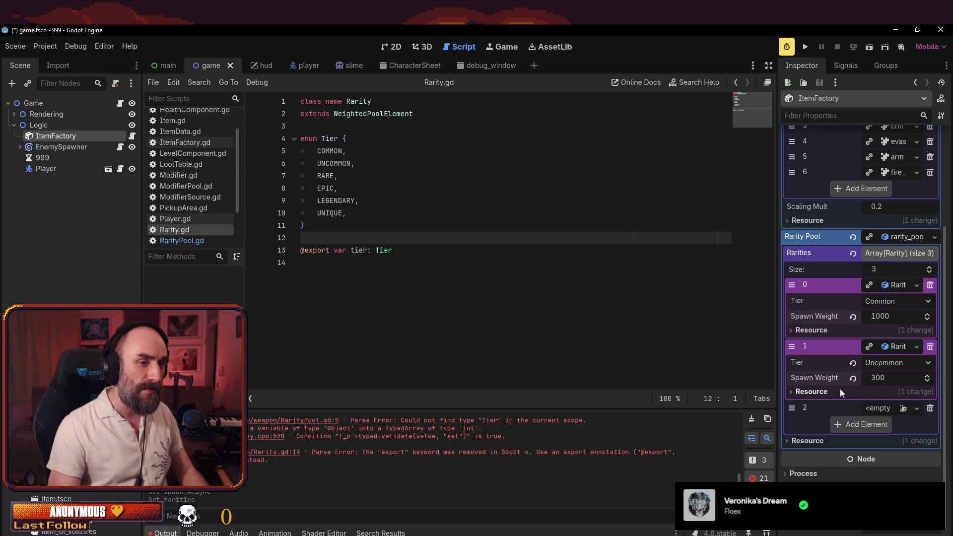
{"action": "left_click", "coordinate": [905, 407]}
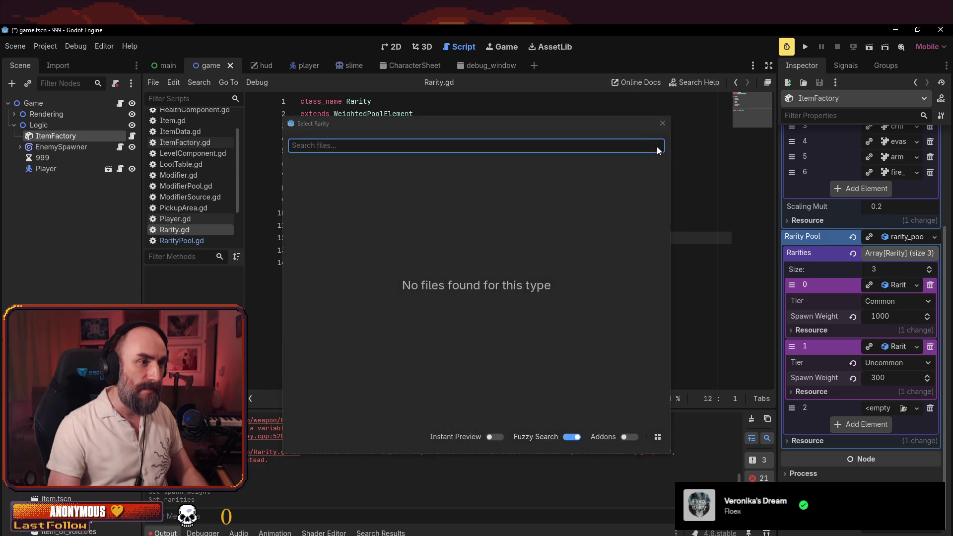
{"action": "left_click", "coordinate": [663, 123]}
{"action": "left_click", "coordinate": [916, 409]}
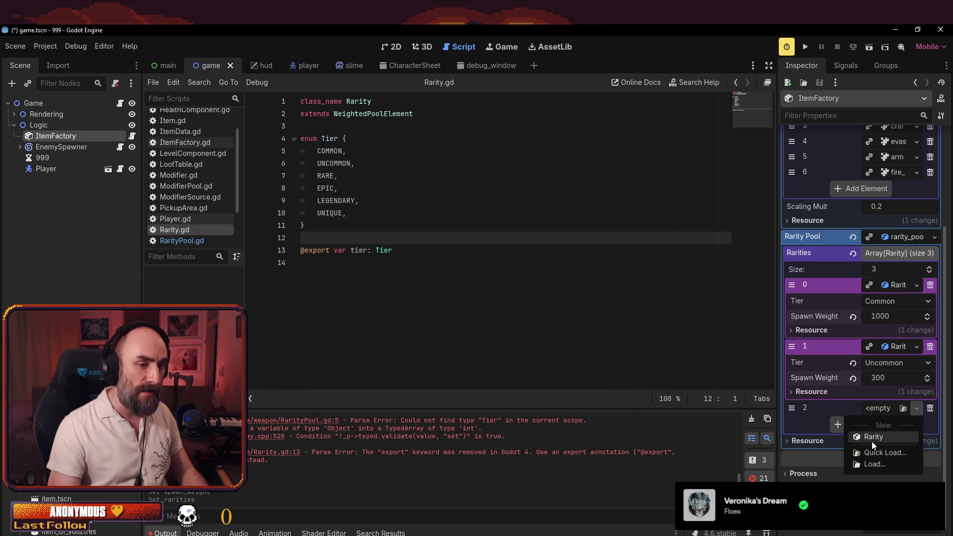
{"action": "left_click", "coordinate": [872, 436]}
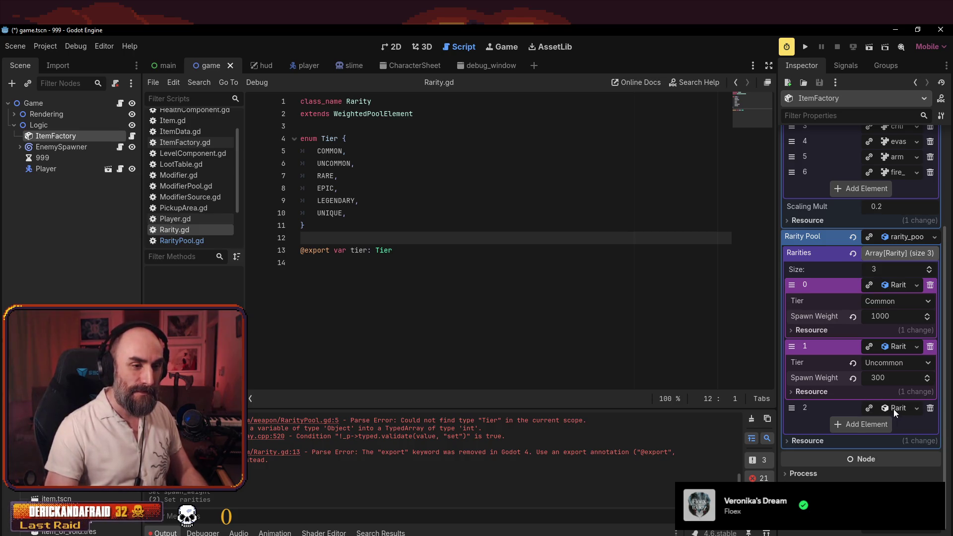
Set the third rarity to tier Rare with Spawn Weight 100, then add an empty fourth slot
{"action": "left_click", "coordinate": [893, 408]}
{"action": "left_click", "coordinate": [883, 430]}
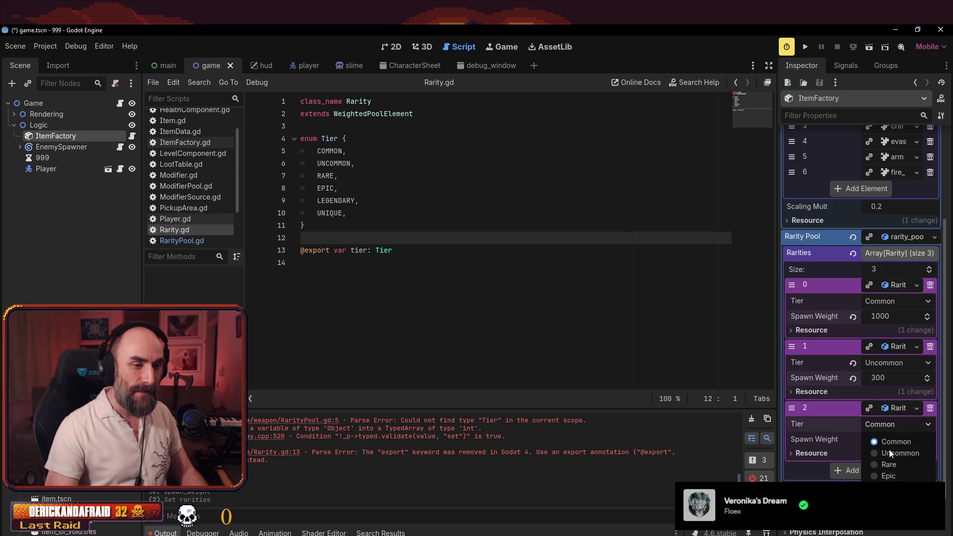
{"action": "left_click", "coordinate": [887, 466]}
{"action": "left_click", "coordinate": [886, 439]}
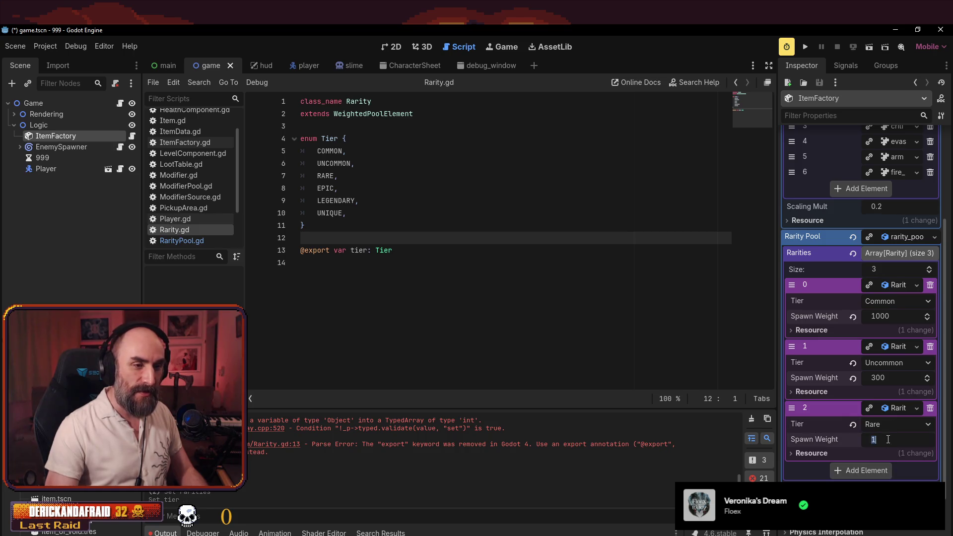
{"action": "type", "text": "100"}
{"action": "key", "text": "Return"}
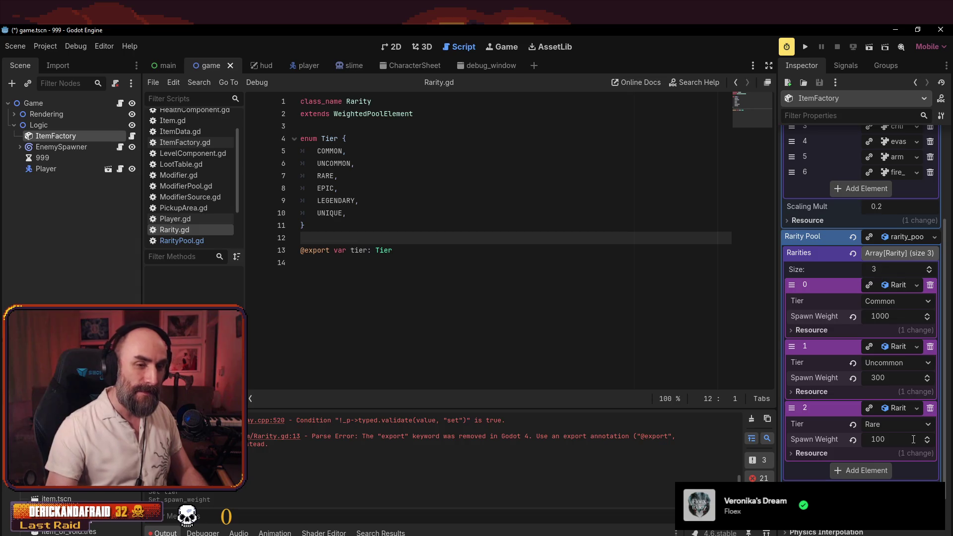
{"action": "scroll", "coordinate": [844, 373], "scroll_direction": "down", "scroll_amount": 3}
{"action": "left_click", "coordinate": [850, 407]}
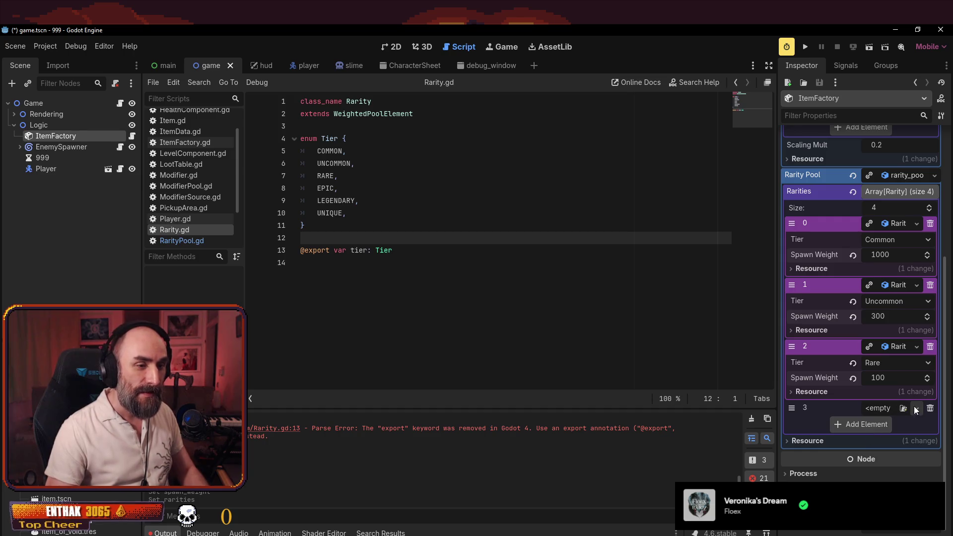
Fill the fourth slot with a new Epic Rarity of Spawn Weight 30 and save the scene
{"action": "left_click", "coordinate": [917, 407]}
{"action": "left_click", "coordinate": [890, 435]}
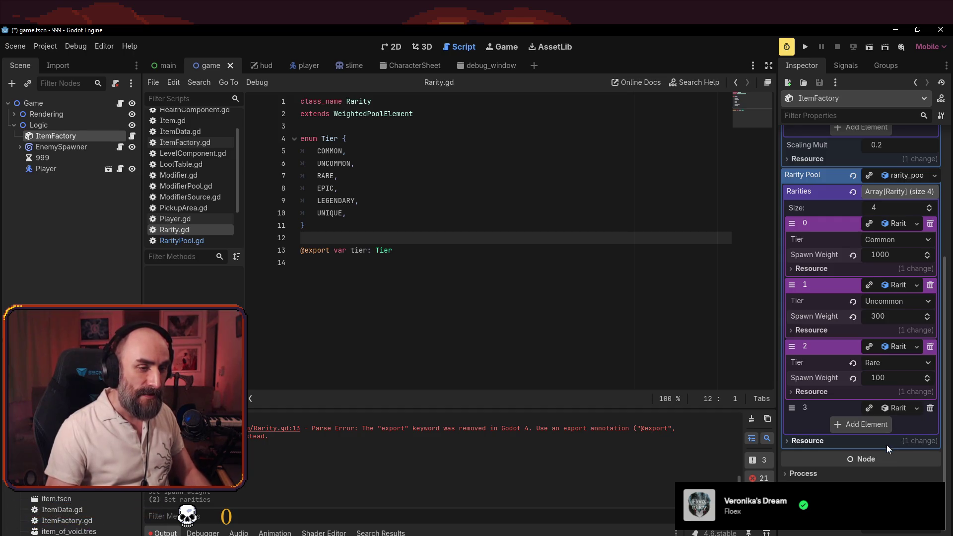
{"action": "left_click", "coordinate": [896, 408]}
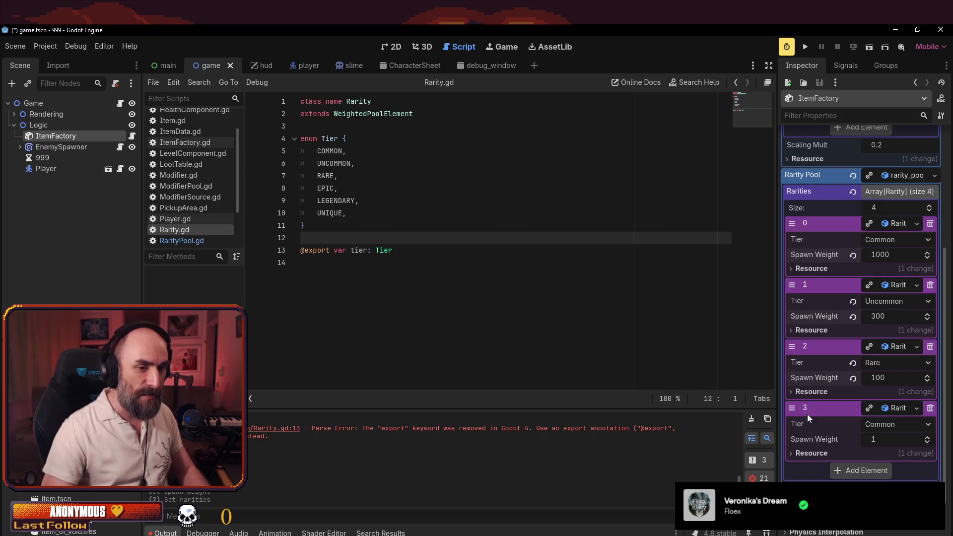
{"action": "left_click", "coordinate": [895, 425]}
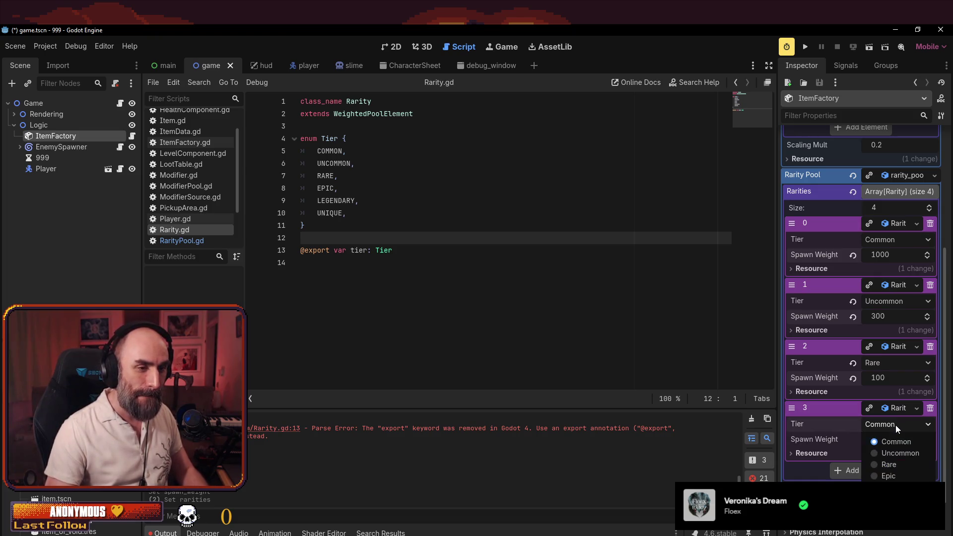
{"action": "left_click", "coordinate": [889, 462]}
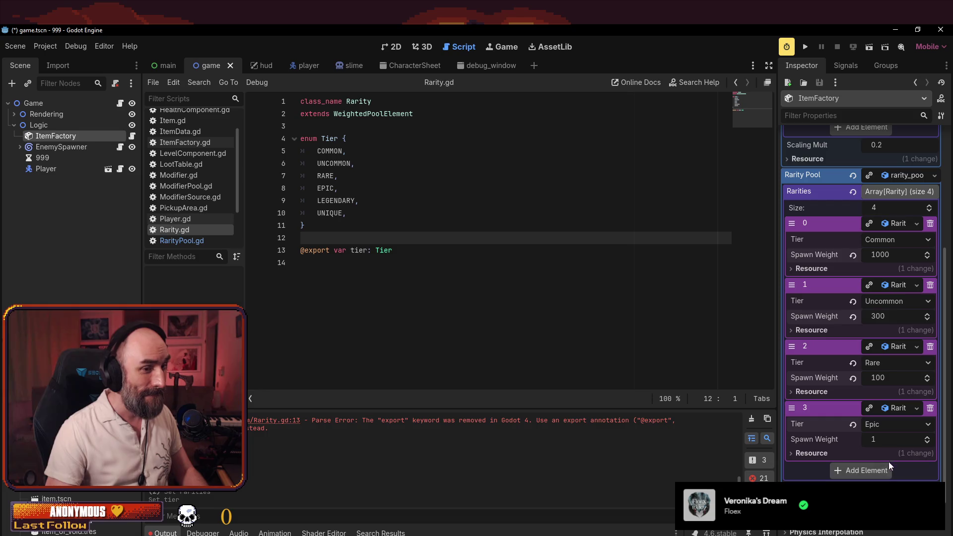
{"action": "left_click", "coordinate": [889, 437]}
{"action": "type", "text": "30"}
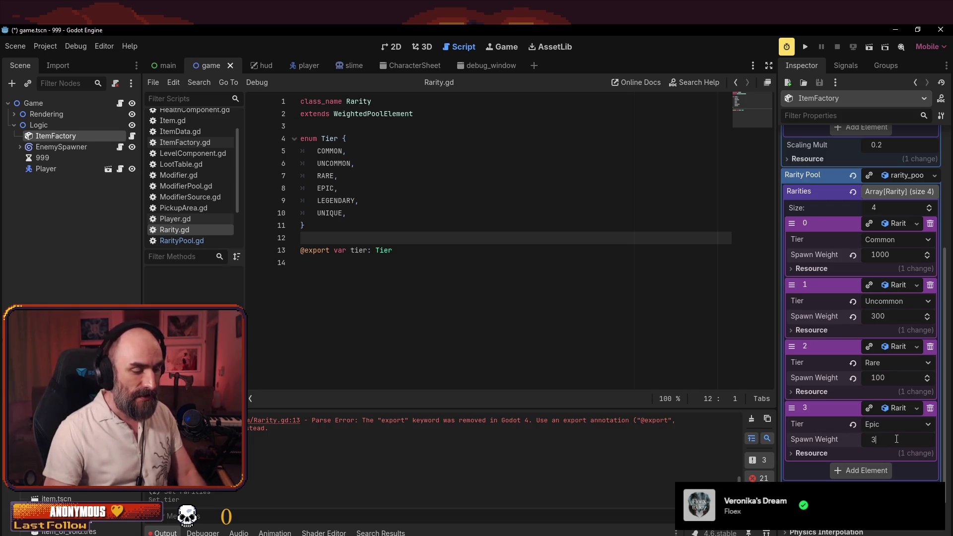
{"action": "key", "text": "ctrl+s"}
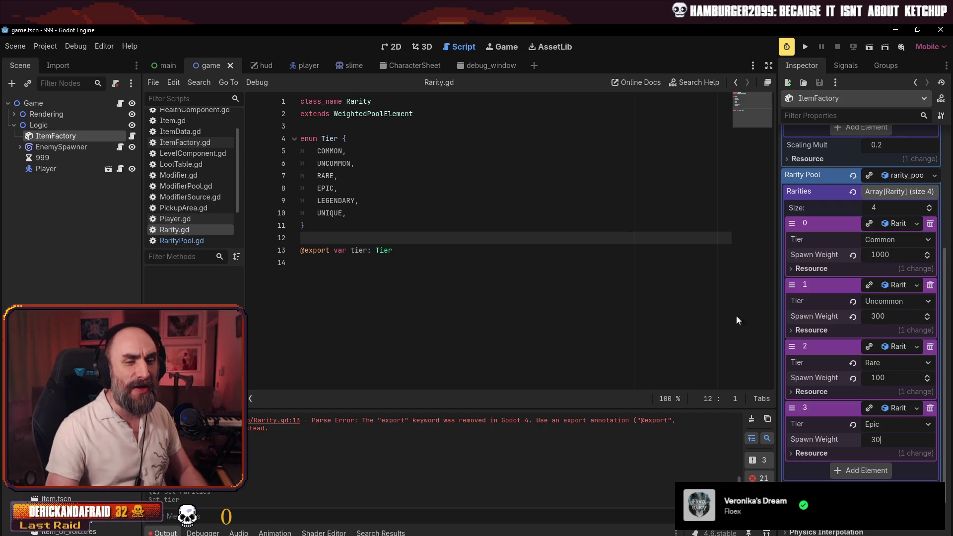
{"action": "left_click", "coordinate": [465, 265]}
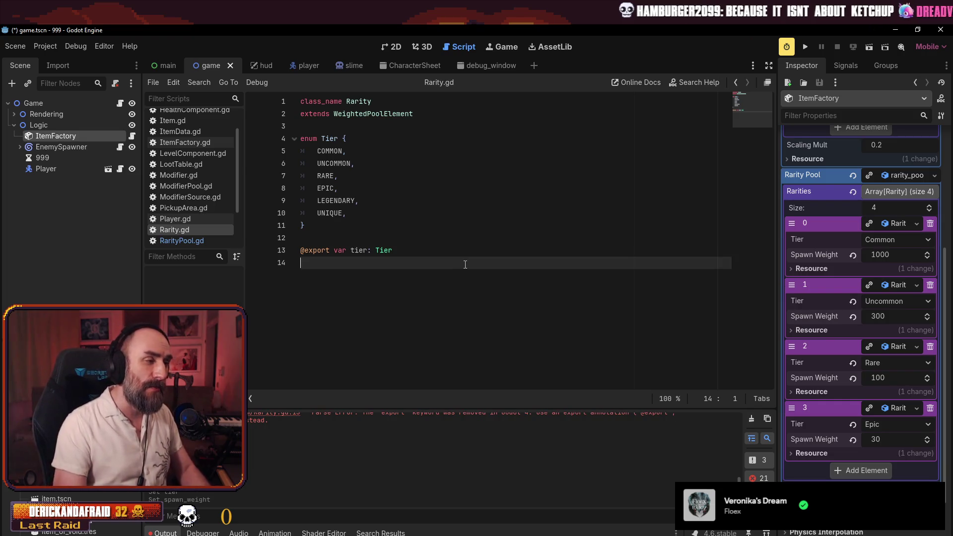
Add a fifth element to the Rarities list holding a new Rarity resource
{"action": "key", "text": "Up"}
{"action": "key", "text": "Up"}
{"action": "left_click", "coordinate": [465, 264]}
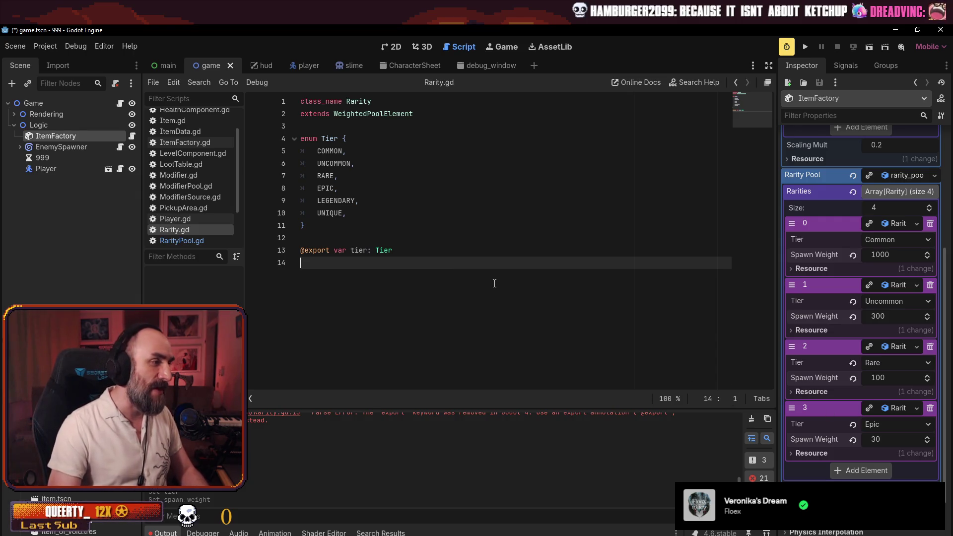
{"action": "scroll", "coordinate": [849, 367], "scroll_direction": "down", "scroll_amount": 2}
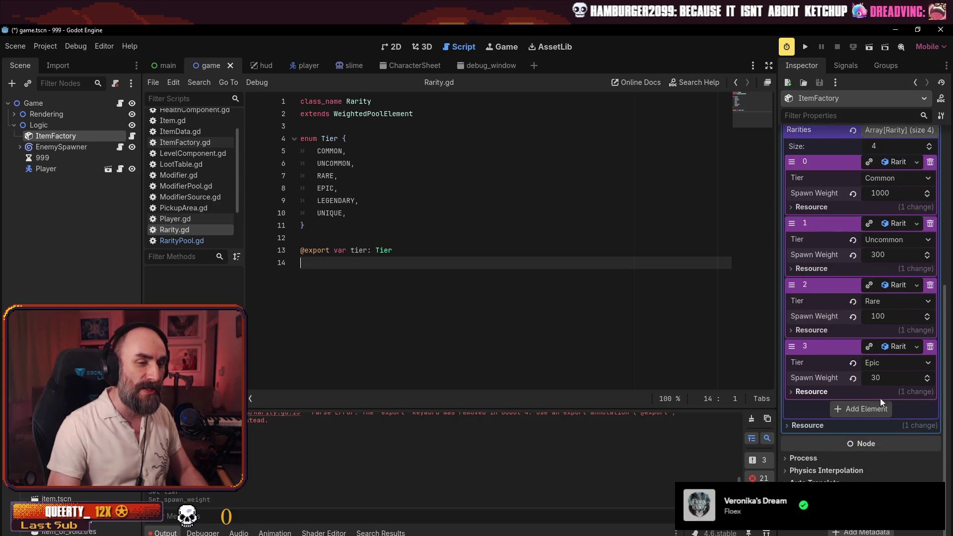
{"action": "left_click", "coordinate": [869, 409]}
{"action": "left_click", "coordinate": [914, 410]}
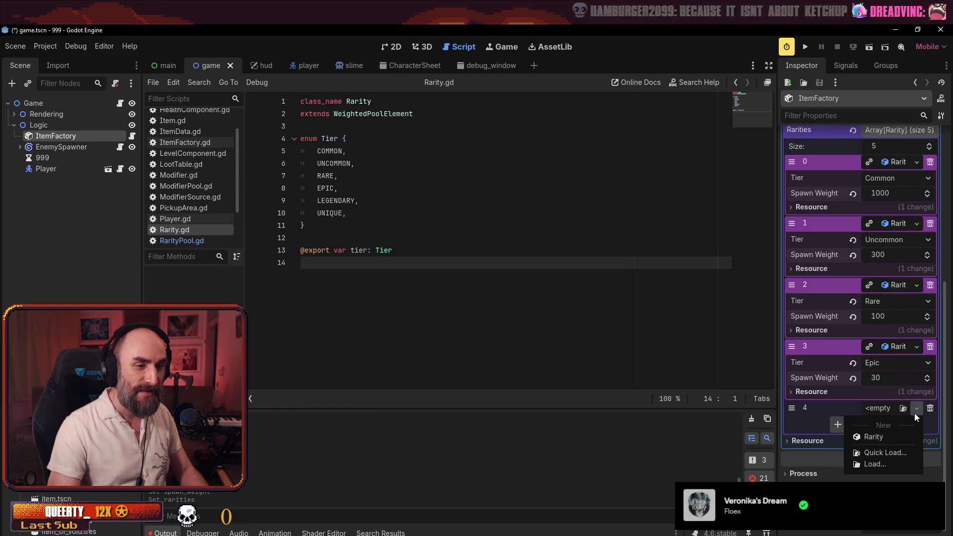
{"action": "left_click", "coordinate": [895, 437]}
Set the fifth rarity to tier Legendary with Spawn Weight 10, then add an empty sixth slot
{"action": "left_click", "coordinate": [897, 409]}
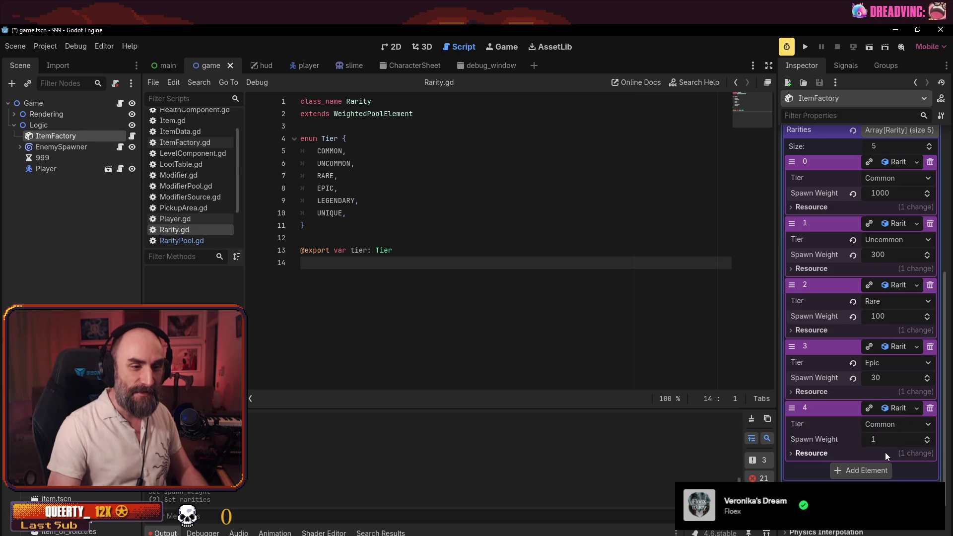
{"action": "left_click", "coordinate": [893, 425]}
{"action": "scroll", "coordinate": [890, 462], "scroll_direction": "down", "scroll_amount": 1}
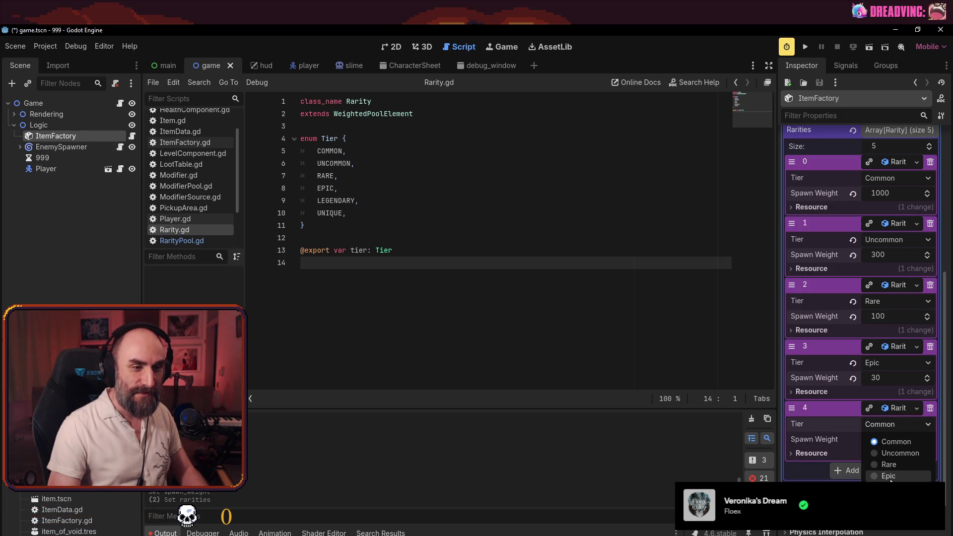
{"action": "left_click", "coordinate": [891, 475]}
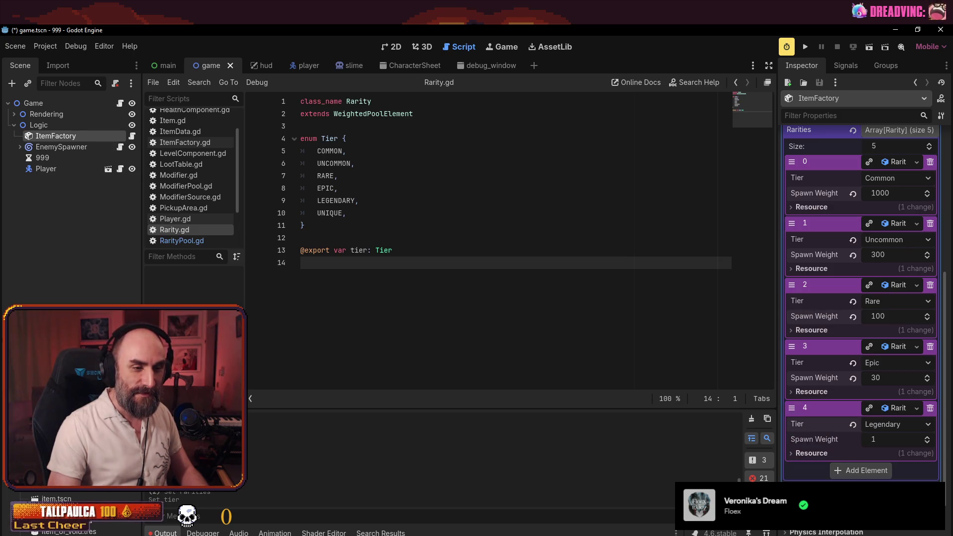
{"action": "left_click", "coordinate": [894, 441]}
{"action": "type", "text": "10"}
{"action": "key", "text": "Return"}
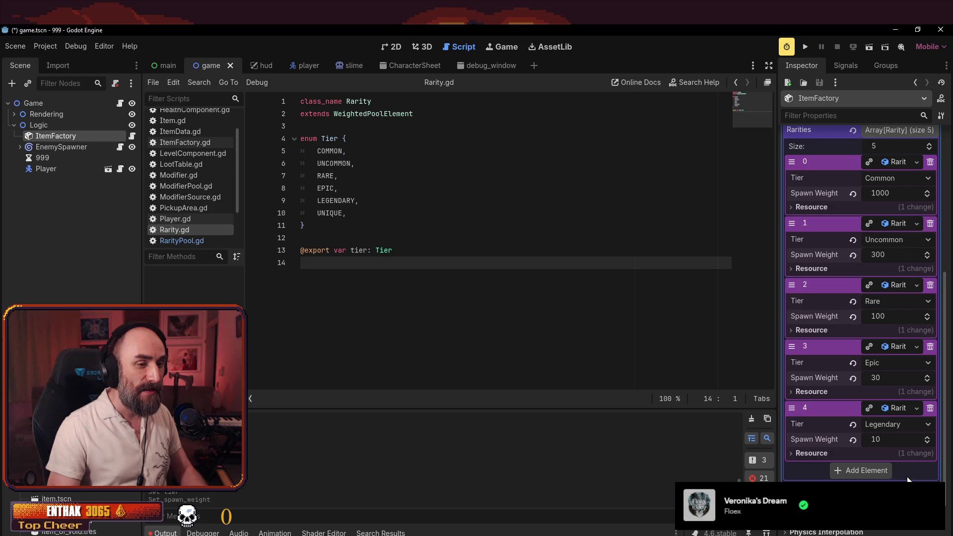
{"action": "left_click", "coordinate": [879, 475]}
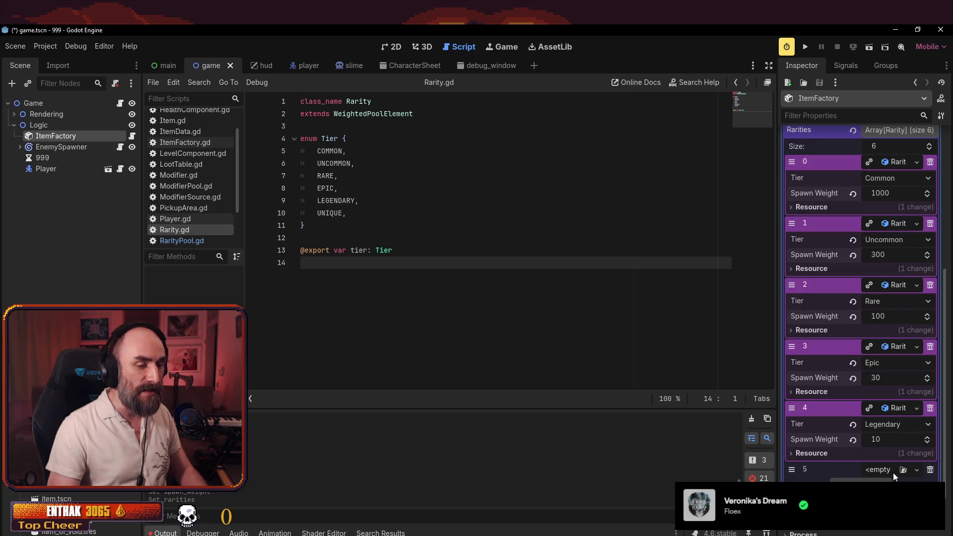
Remove the extra empty Rarities entries and save the game scene
{"action": "left_click", "coordinate": [888, 479]}
{"action": "left_click", "coordinate": [930, 470]}
{"action": "left_click", "coordinate": [930, 470]}
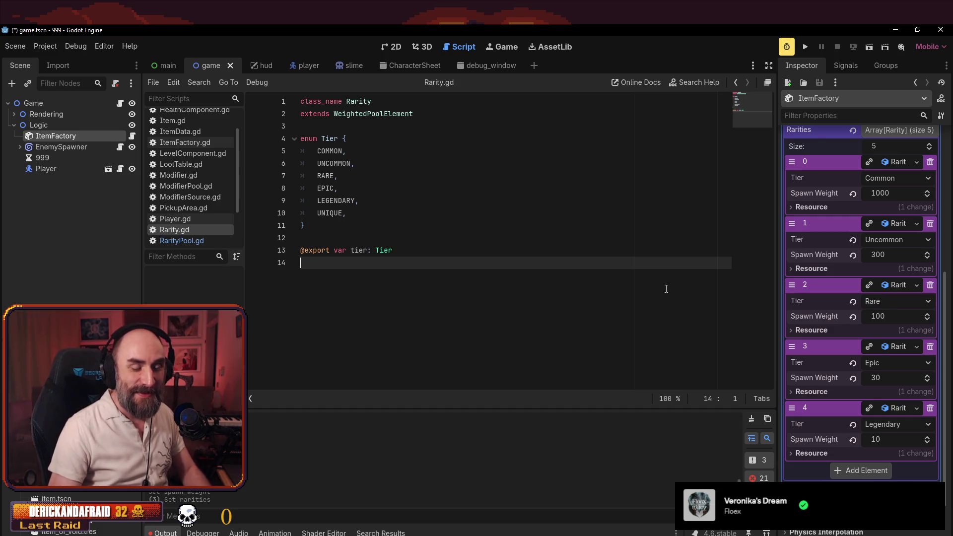
{"action": "key", "text": "ctrl+s"}
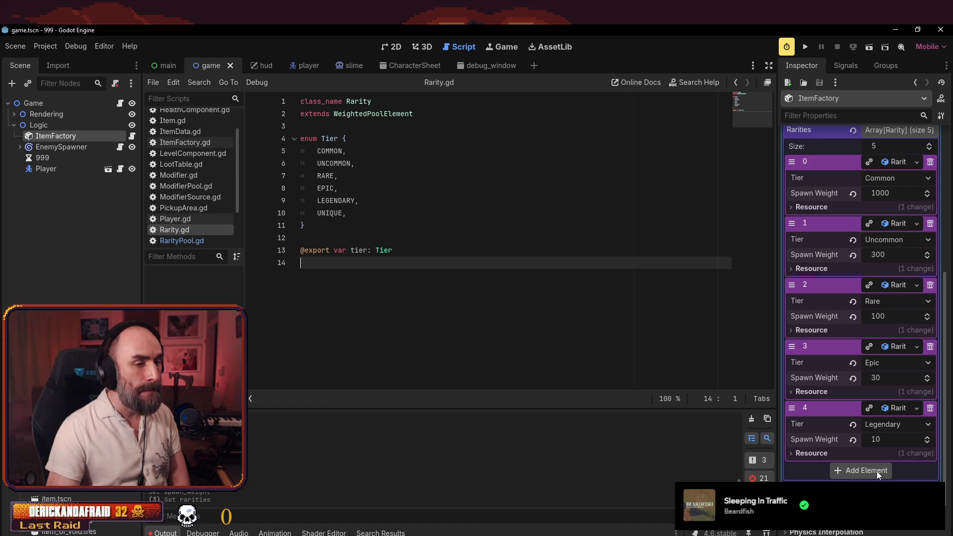
Put a new Rarity in the sixth slot, save the scene, and switch to RarityPool.gd
{"action": "left_click", "coordinate": [877, 472]}
{"action": "left_click", "coordinate": [902, 471]}
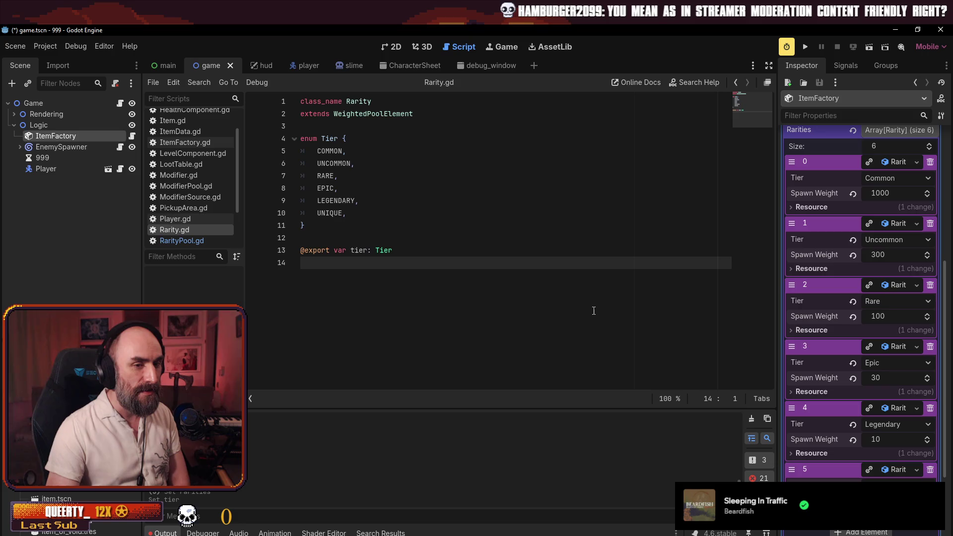
{"action": "key", "text": "ctrl+s"}
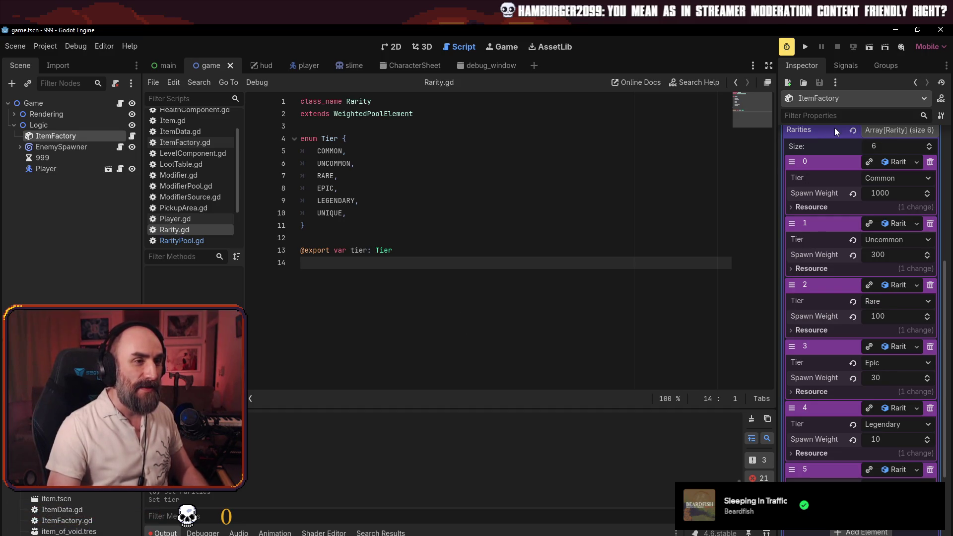
{"action": "scroll", "coordinate": [824, 322], "scroll_direction": "up", "scroll_amount": 5}
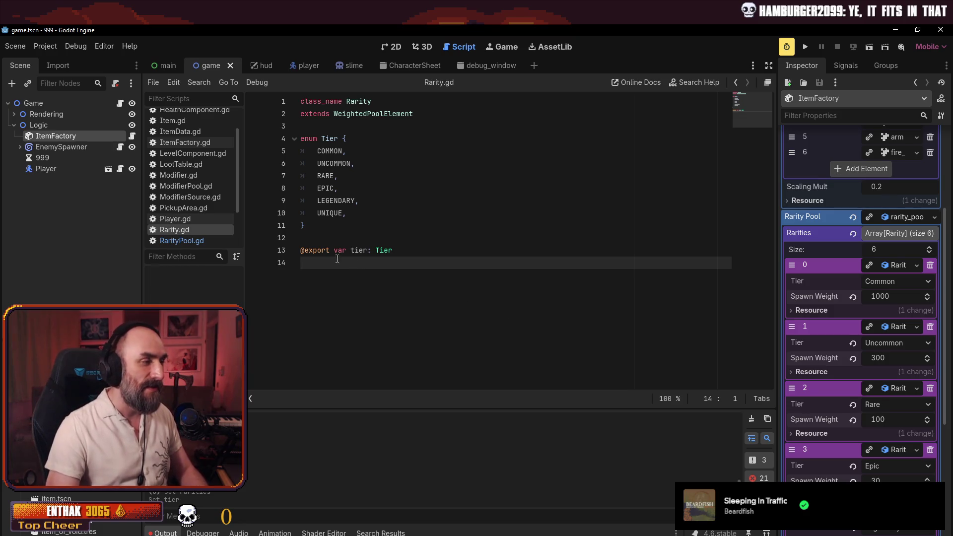
{"action": "scroll", "coordinate": [198, 209], "scroll_direction": "down", "scroll_amount": 2}
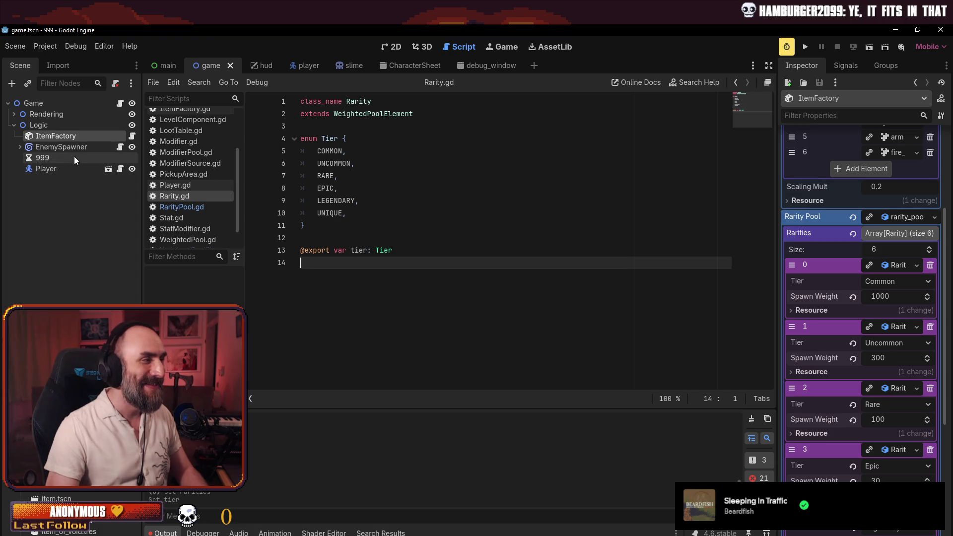
{"action": "left_click", "coordinate": [177, 207]}
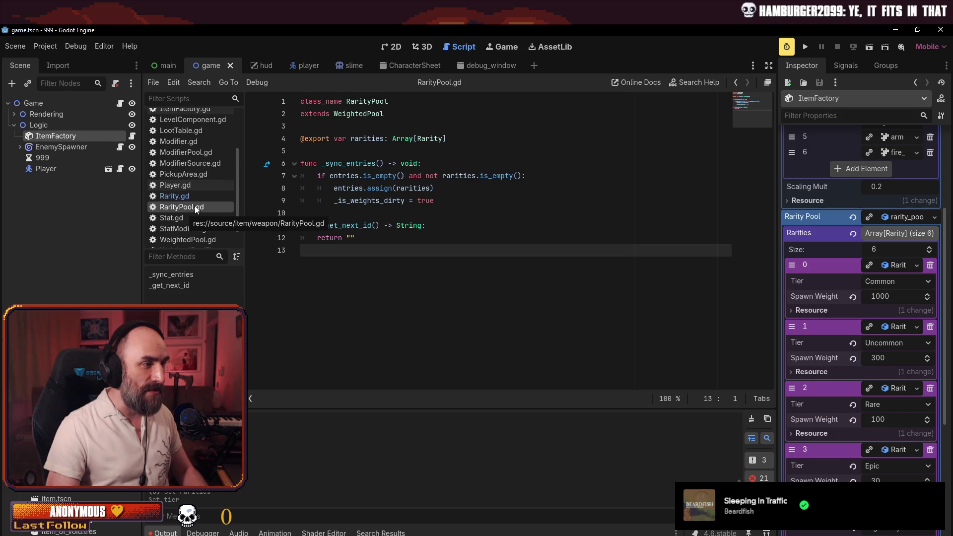
Open ItemFactory.gd from the script list and jump to the roll_drop function definition
{"action": "left_click", "coordinate": [173, 197]}
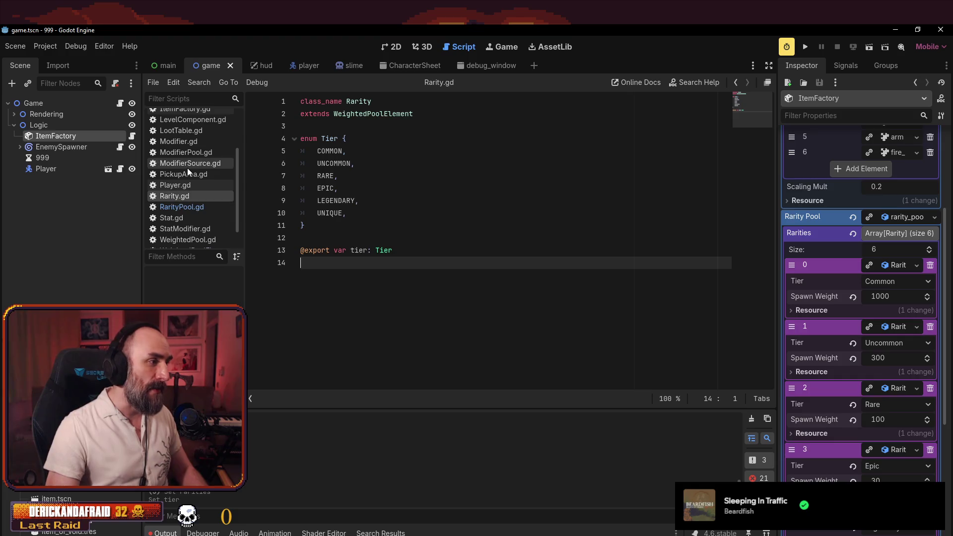
{"action": "scroll", "coordinate": [187, 152], "scroll_direction": "up", "scroll_amount": 3}
{"action": "left_click", "coordinate": [189, 142]}
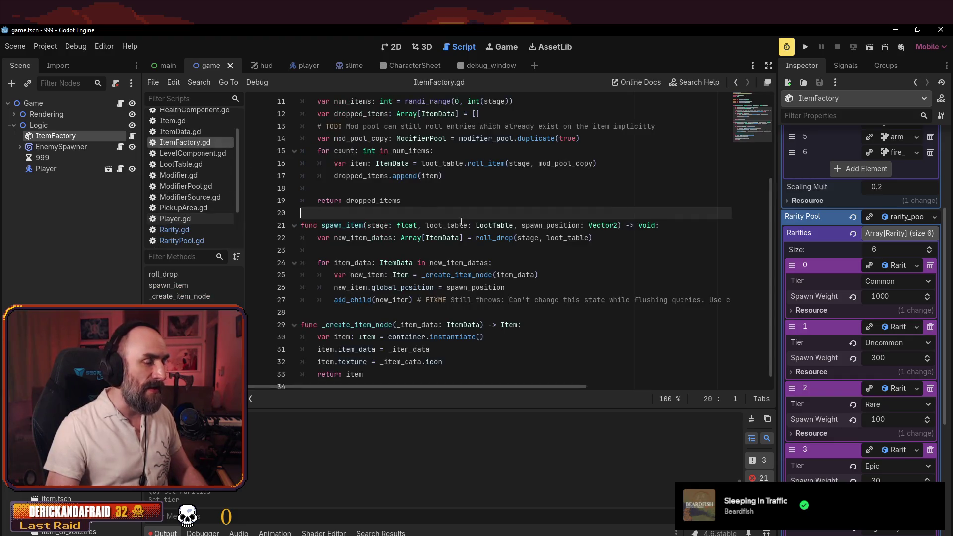
{"action": "left_click", "coordinate": [461, 223]}
{"action": "scroll", "coordinate": [530, 233], "scroll_direction": "down", "scroll_amount": 1}
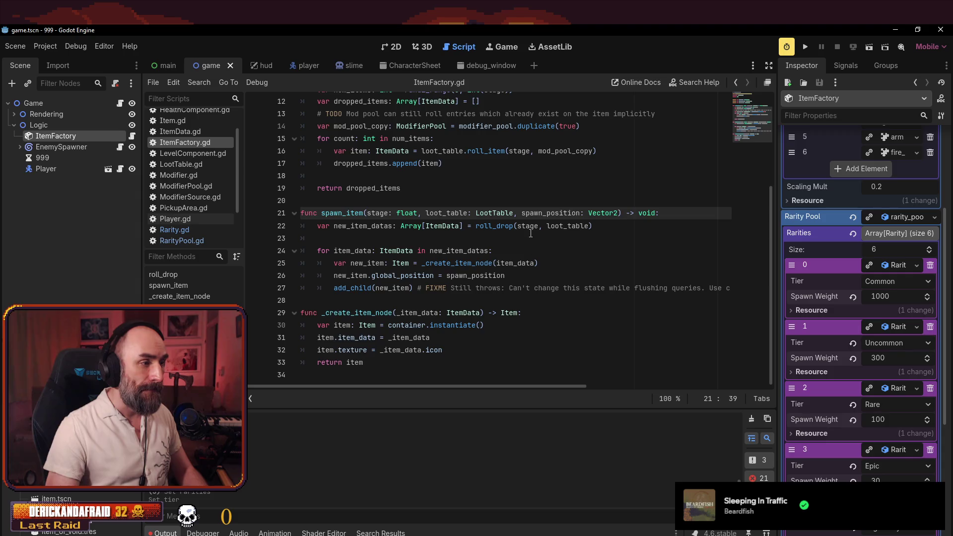
{"action": "left_click", "coordinate": [530, 234]}
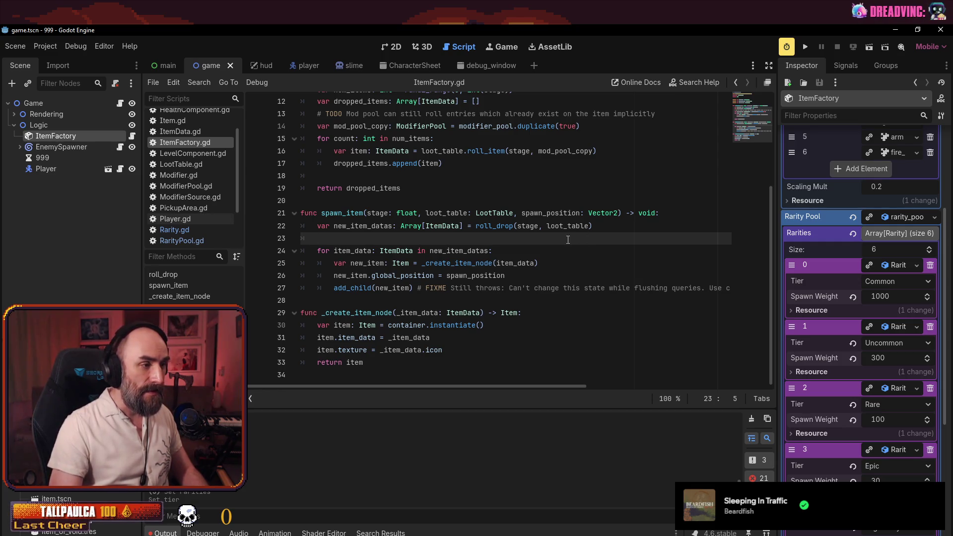
{"action": "left_click", "coordinate": [415, 250]}
{"action": "left_click", "coordinate": [494, 226], "text": "ctrl"}
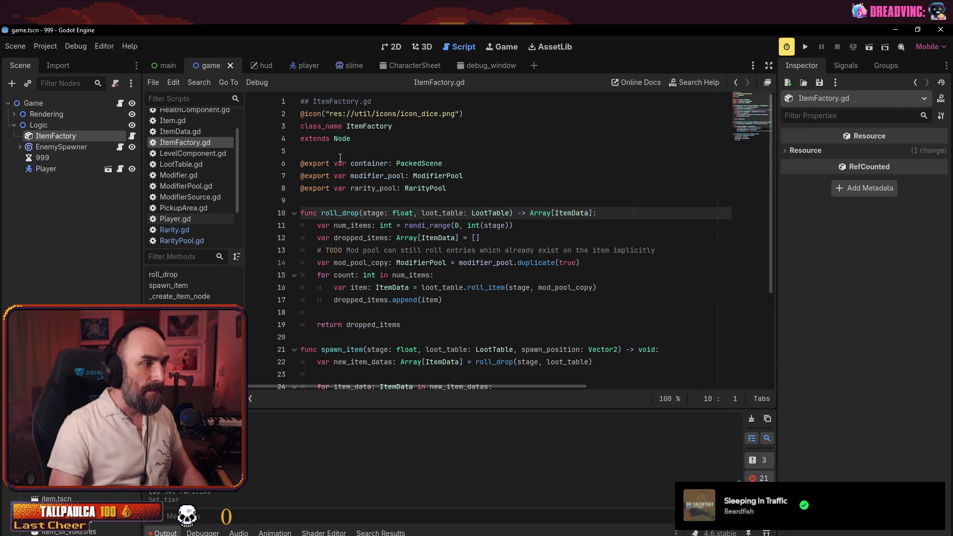
Insert a new empty line 11 above the num_items line in roll_drop
{"action": "left_click", "coordinate": [528, 265]}
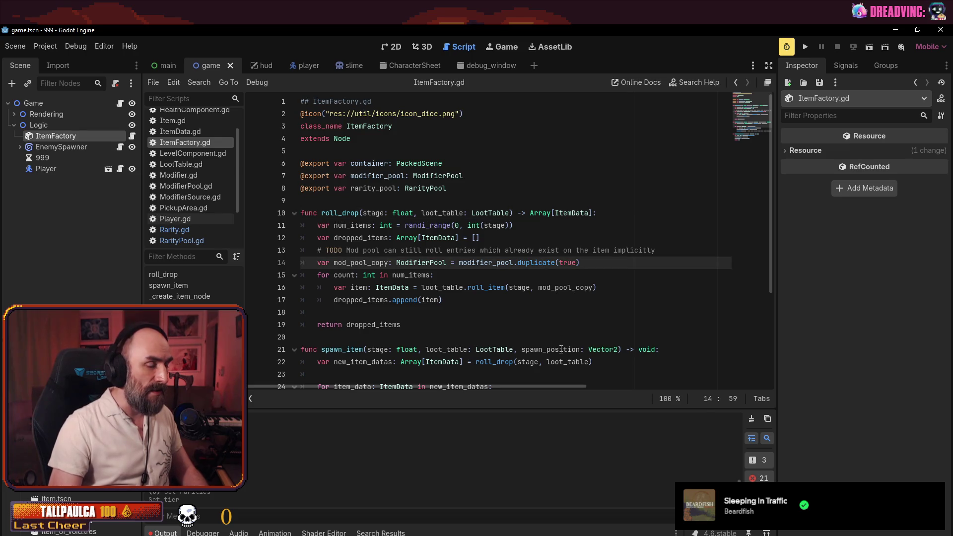
{"action": "left_click", "coordinate": [542, 251]}
{"action": "key", "text": "Up"}
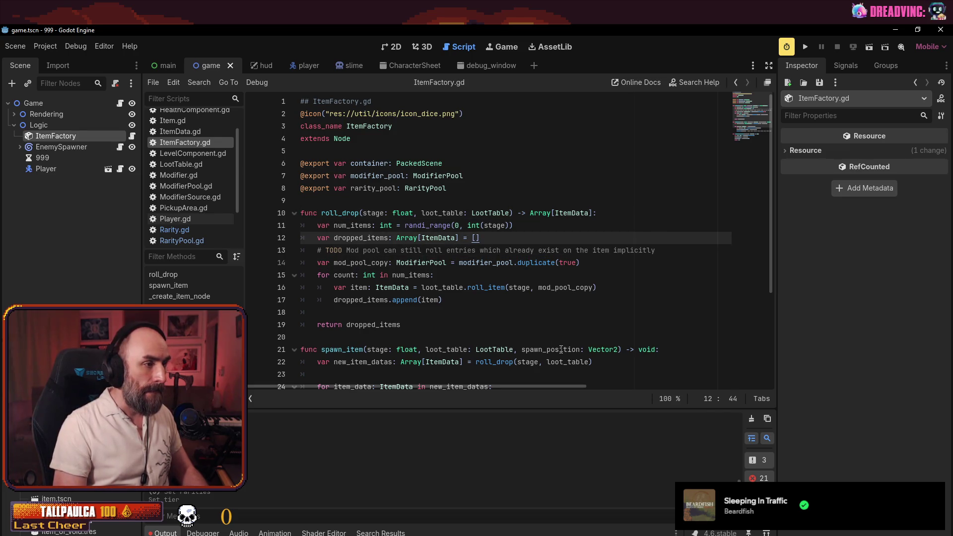
{"action": "key", "text": "Up"}
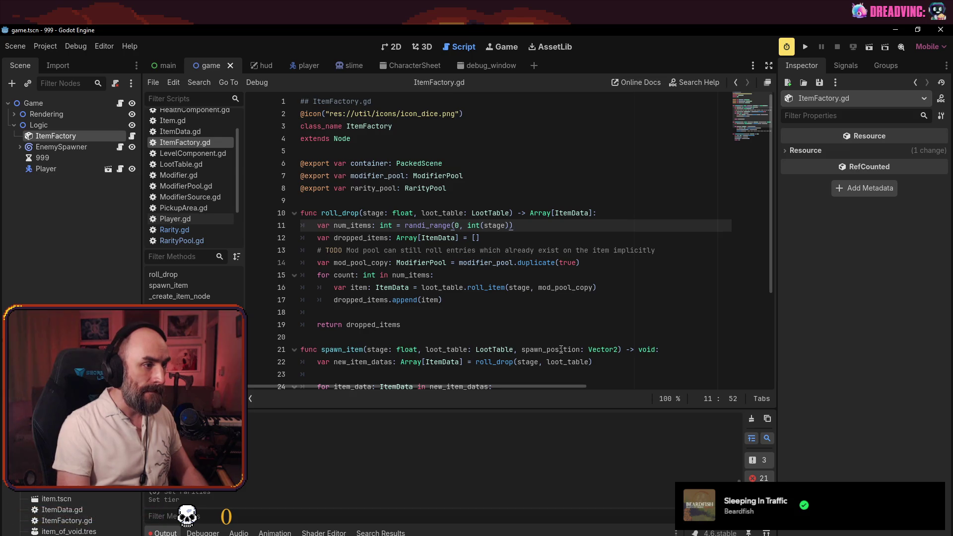
{"action": "key", "text": "shift+Home"}
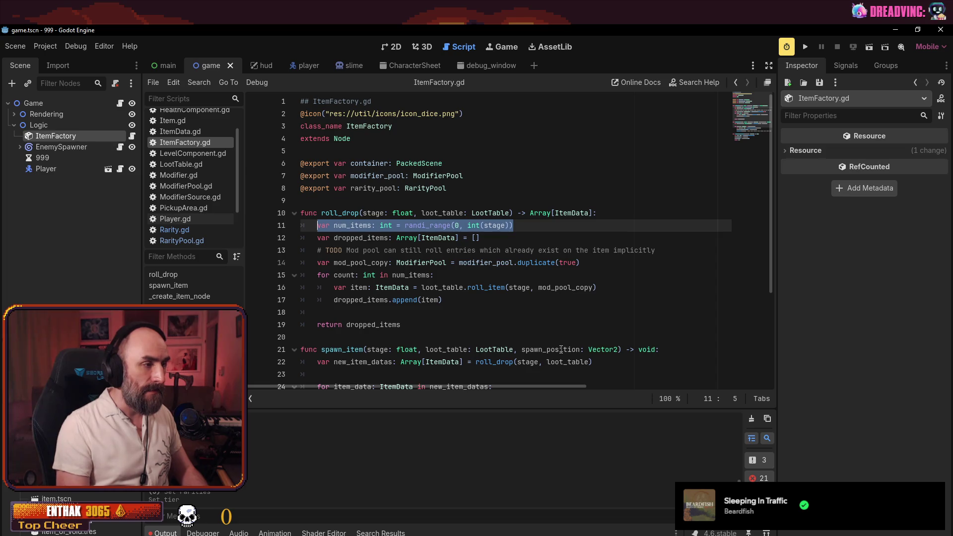
{"action": "key", "text": "End"}
{"action": "key", "text": "Left"}
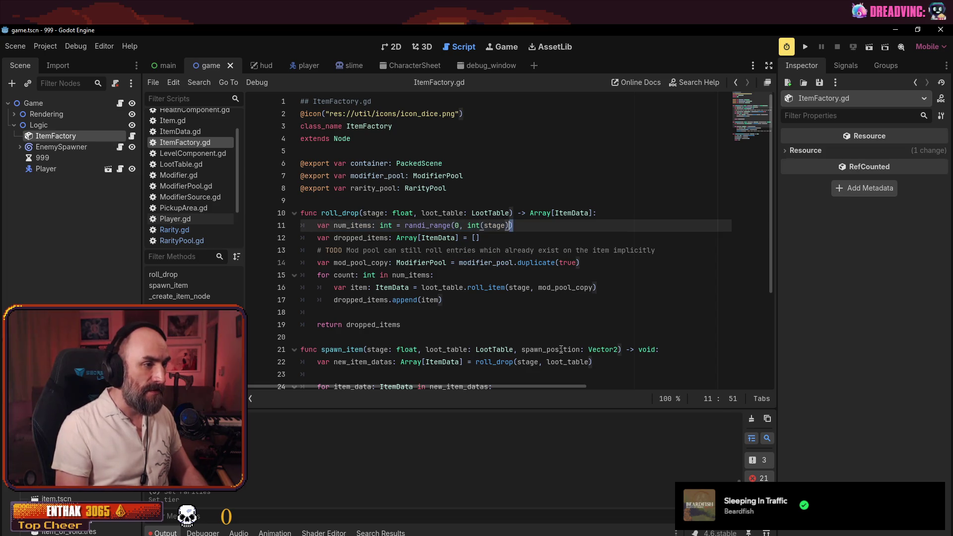
{"action": "key", "text": "shift+Left"}
{"action": "key", "text": "shift+Left"}
{"action": "key", "text": "shift+Left"}
{"action": "key", "text": "Left"}
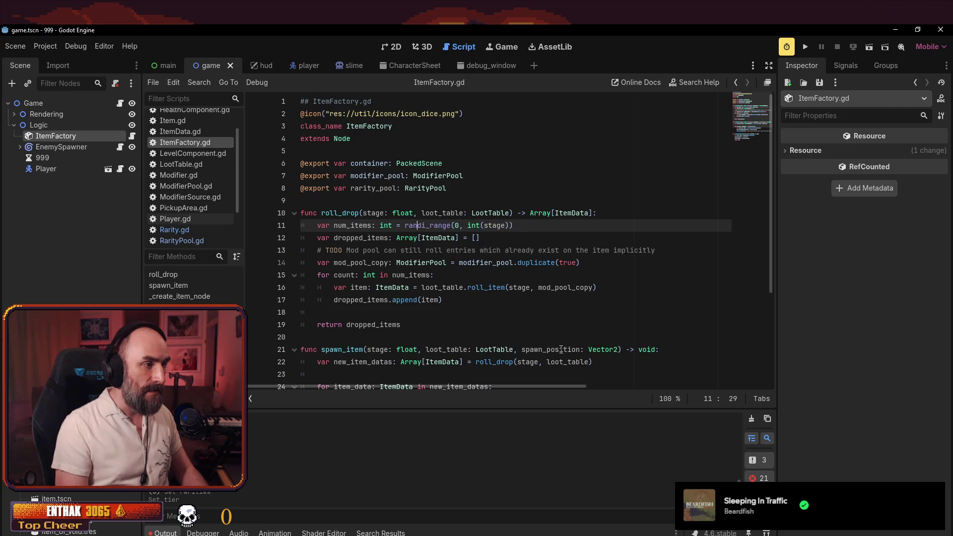
{"action": "key", "text": "Home"}
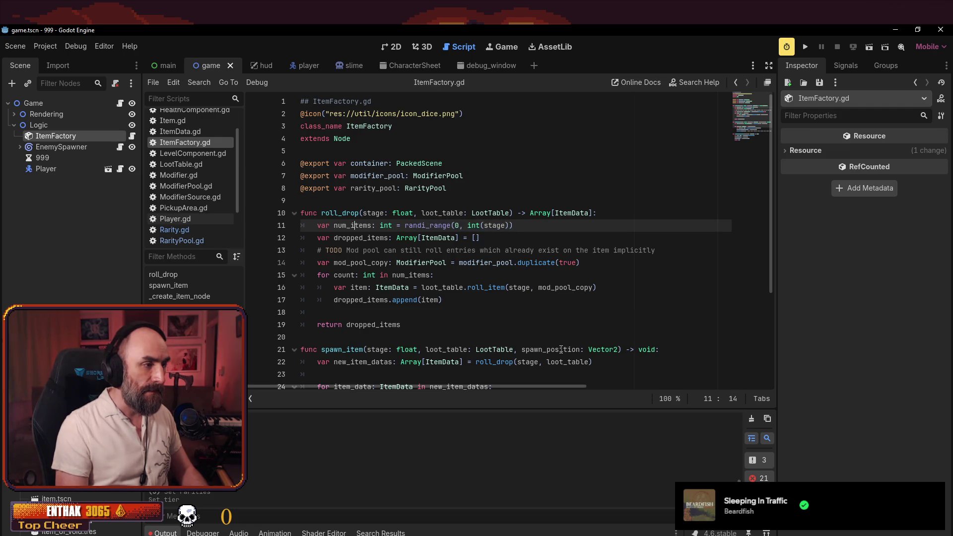
{"action": "key", "text": "Return"}
{"action": "key", "text": "Up"}
Write var rarity: Rarity = rarity_pool.roll_entry() on the new line and save ItemFactory.gd
{"action": "type", "text": "var ran"}
{"action": "type", "text": "ity"}
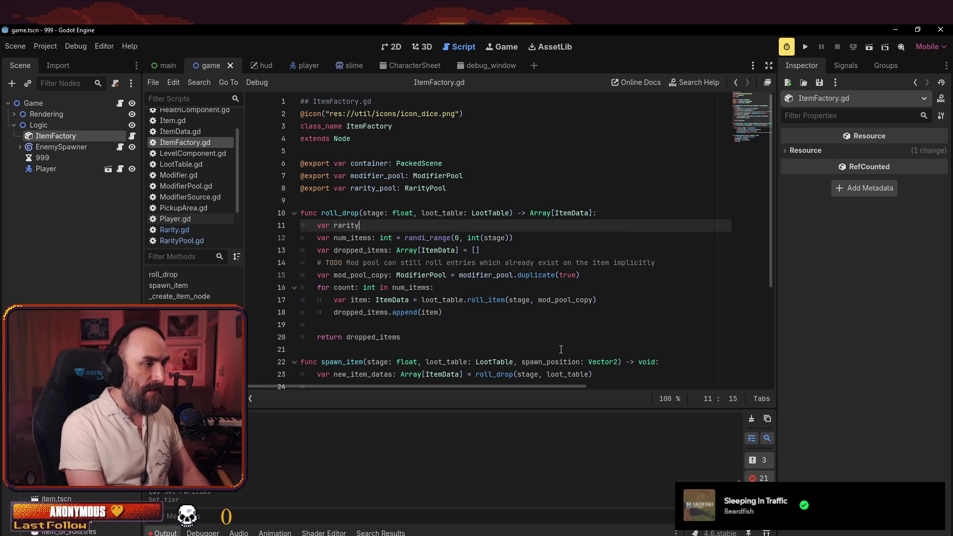
{"action": "type", "text": ": Rarity ="}
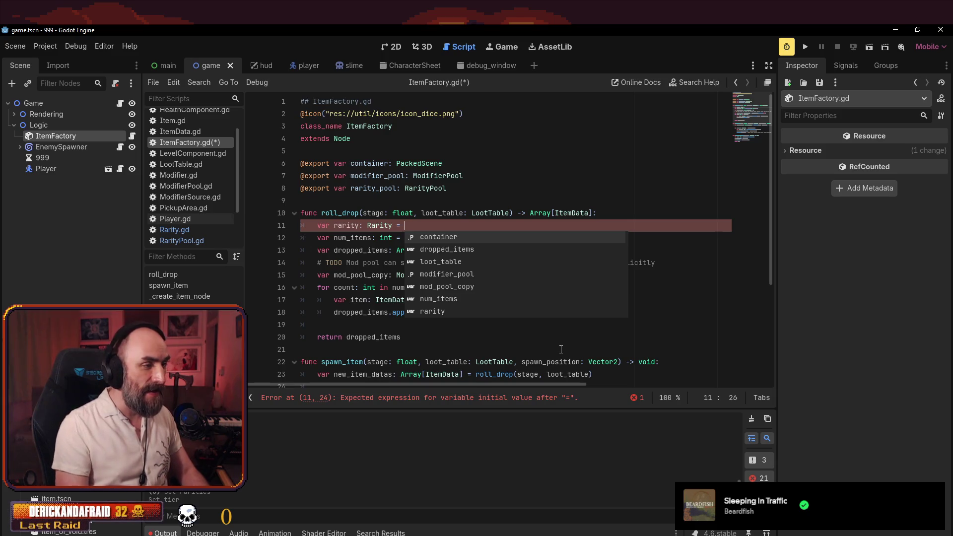
{"action": "type", "text": "rai"}
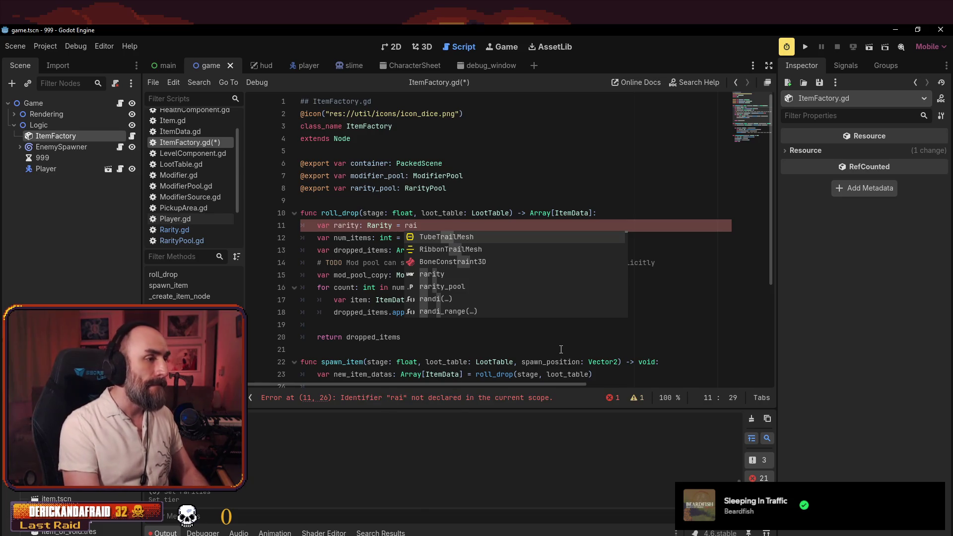
{"action": "key", "text": "BackSpace"}
{"action": "key", "text": "BackSpace"}
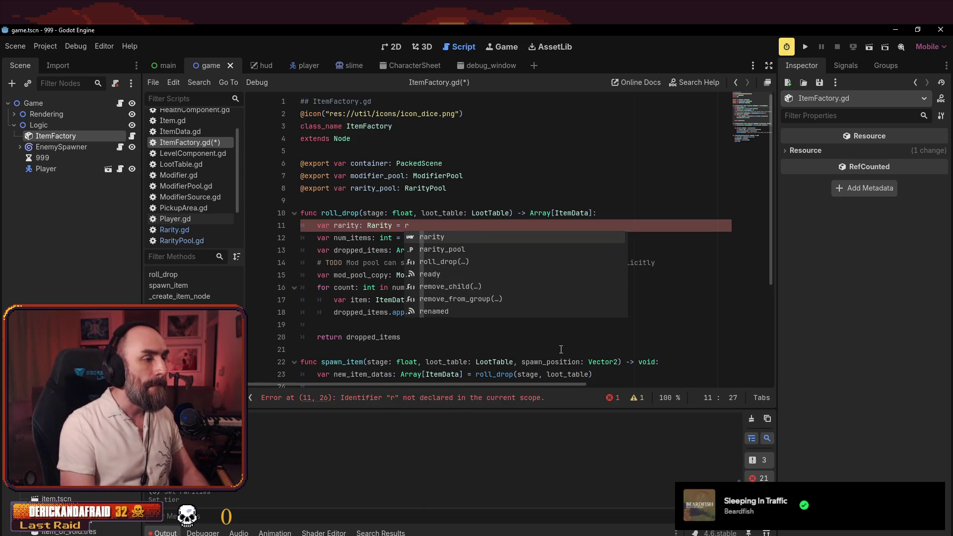
{"action": "key", "text": "Down"}
{"action": "key", "text": "Return"}
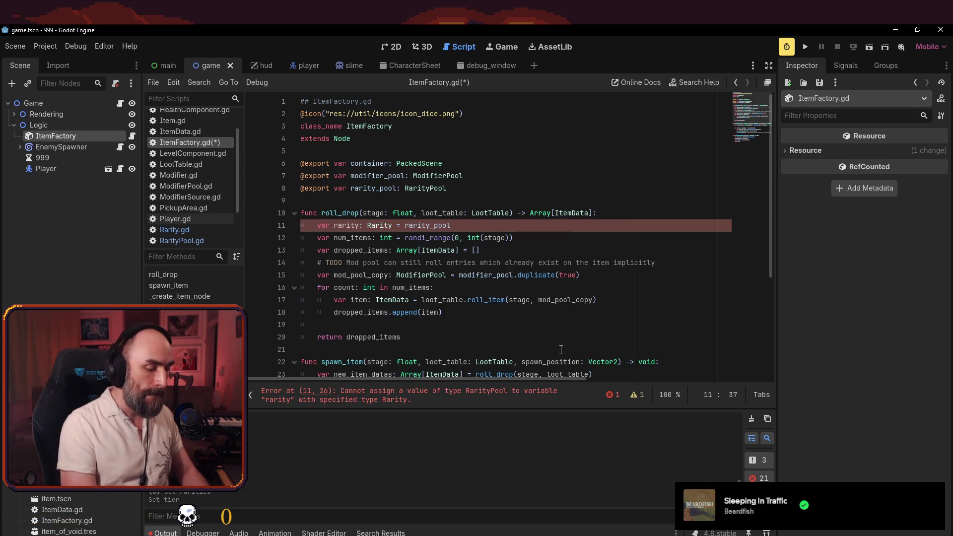
{"action": "key", "text": "Down"}
{"action": "key", "text": "Down"}
{"action": "key", "text": "Down"}
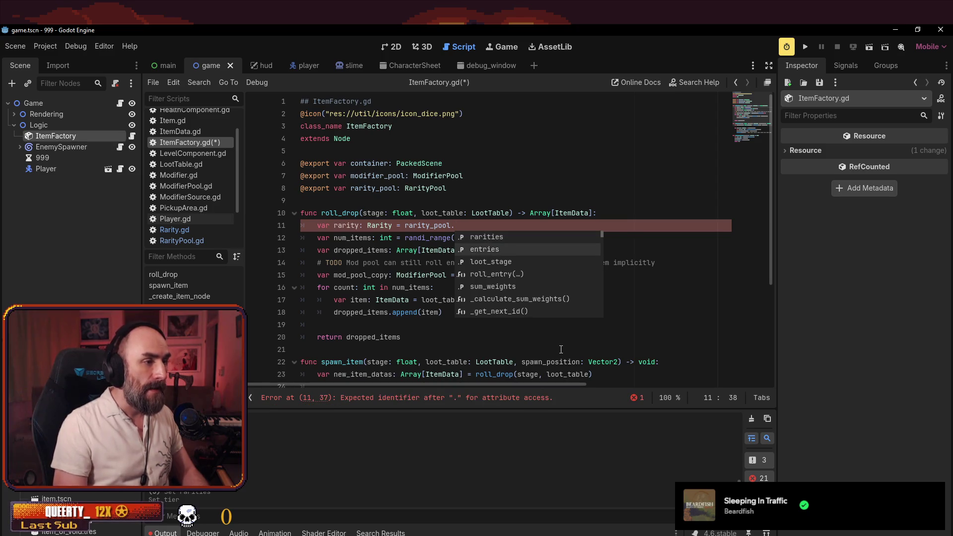
{"action": "key", "text": "Return"}
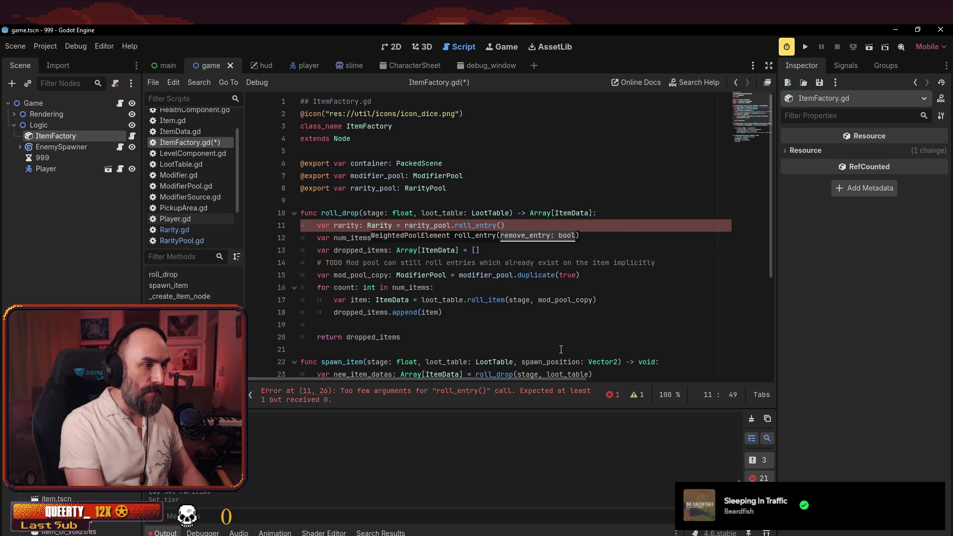
{"action": "key", "text": "Escape"}
{"action": "key", "text": "ctrl+s"}
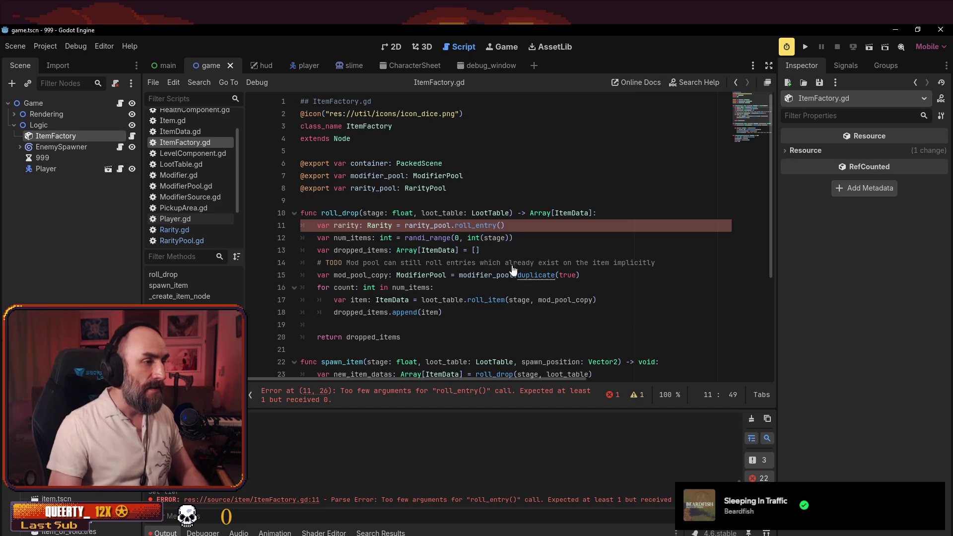
{"action": "left_click", "coordinate": [475, 225], "text": "ctrl"}
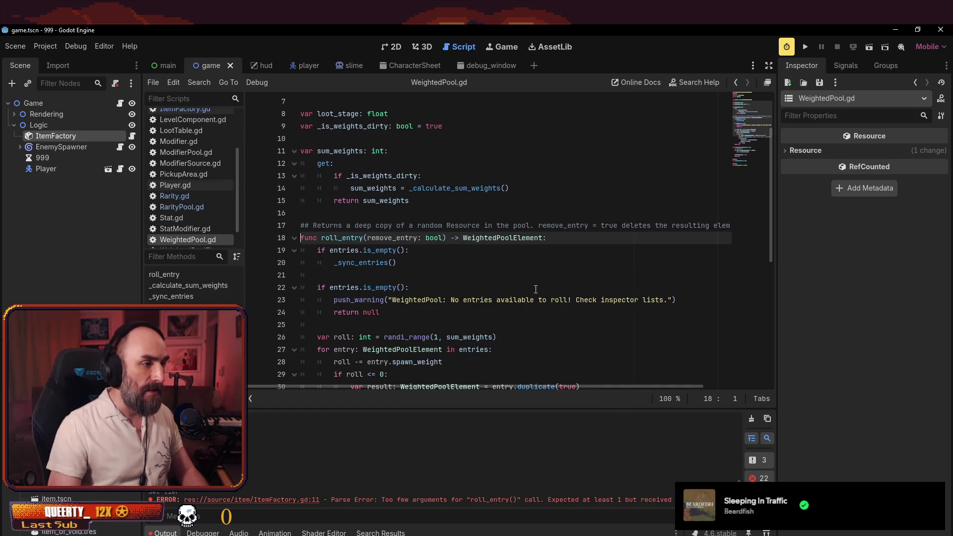
Give roll_entry's remove_entry parameter a default of false in WeightedPool.gd and save
{"action": "left_click", "coordinate": [445, 238]}
{"action": "type", "text": "= false"}
{"action": "key", "text": "ctrl+s"}
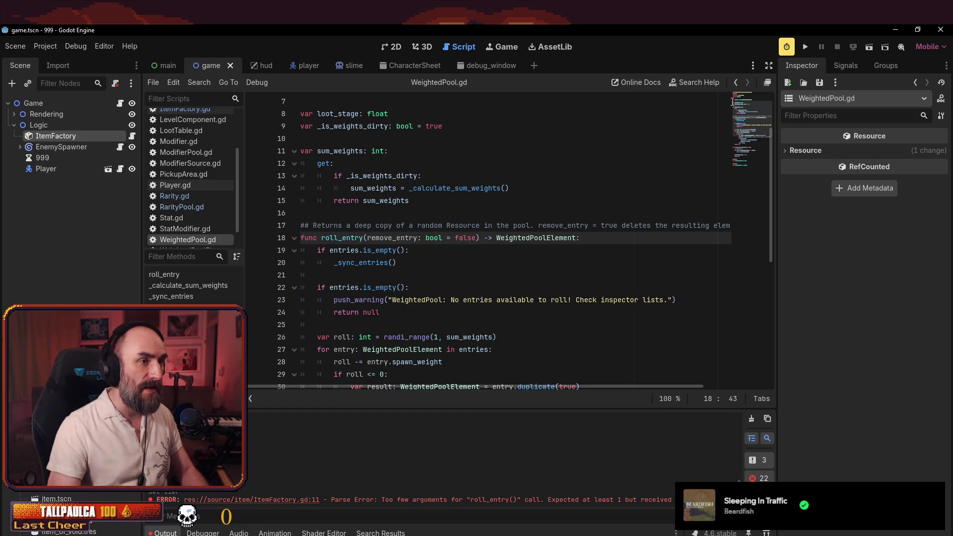
{"action": "scroll", "coordinate": [728, 105], "scroll_direction": "down", "scroll_amount": 7}
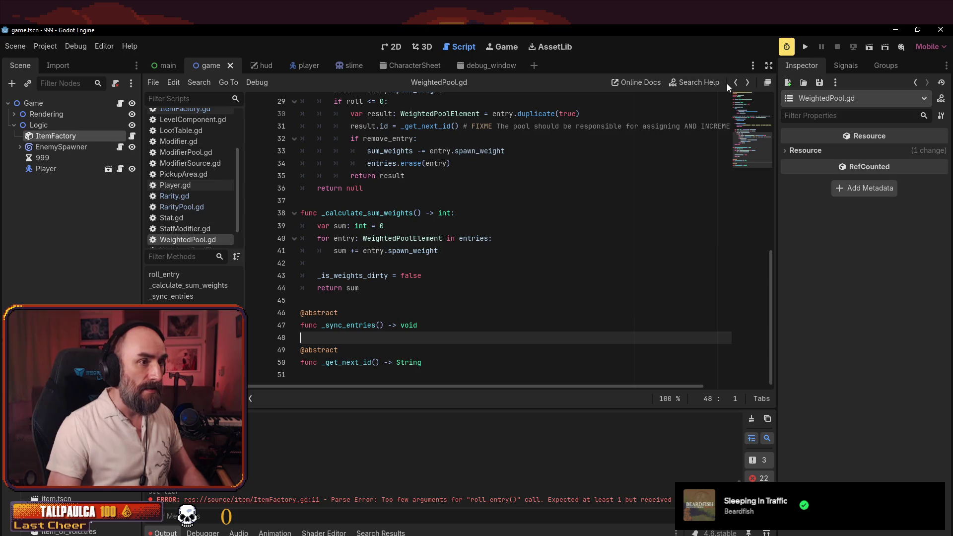
{"action": "scroll", "coordinate": [708, 105], "scroll_direction": "up", "scroll_amount": 1}
Return to ItemFactory.gd and select the rarity line in roll_drop
{"action": "left_click", "coordinate": [736, 82]}
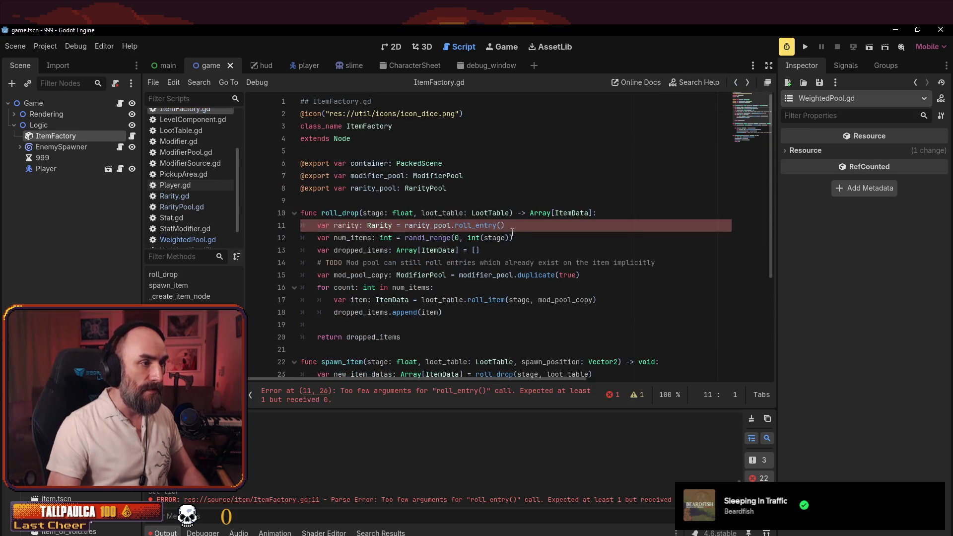
{"action": "key", "text": "ctrl+s"}
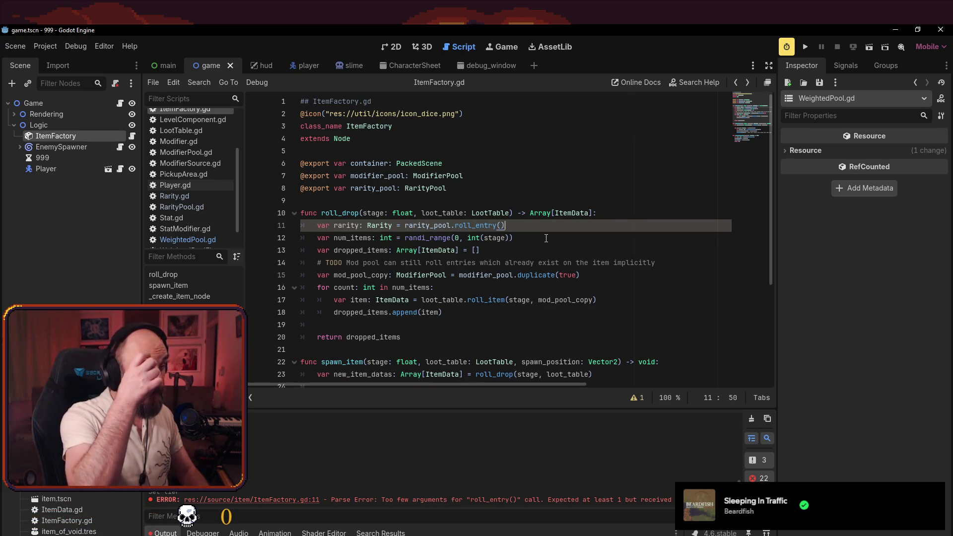
{"action": "key", "text": "Down"}
{"action": "key", "text": "Up"}
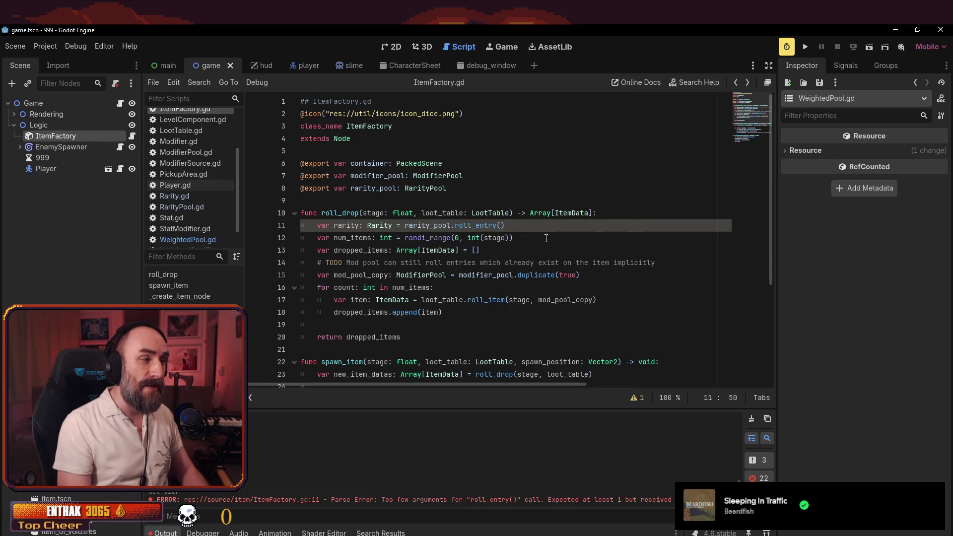
{"action": "key", "text": "Return"}
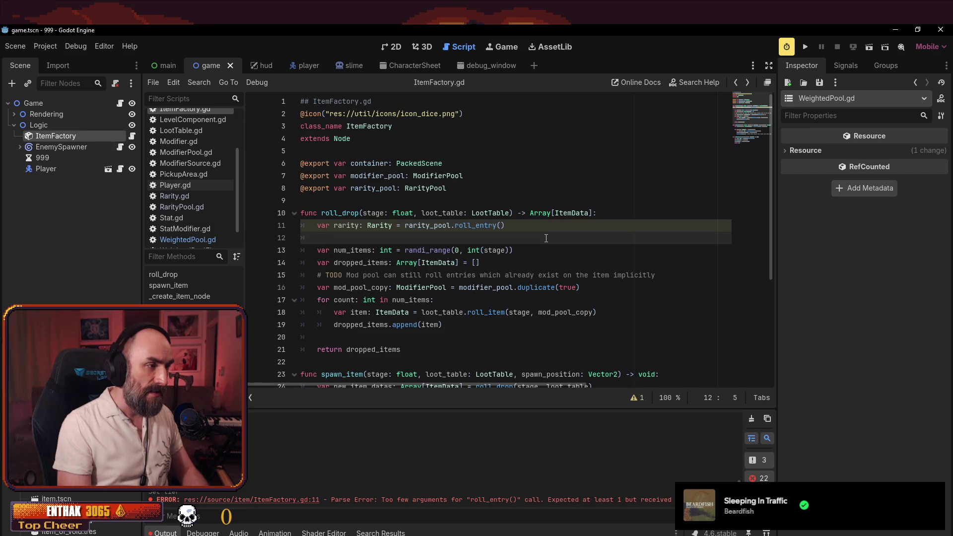
{"action": "key", "text": "BackSpace"}
{"action": "key", "text": "BackSpace"}
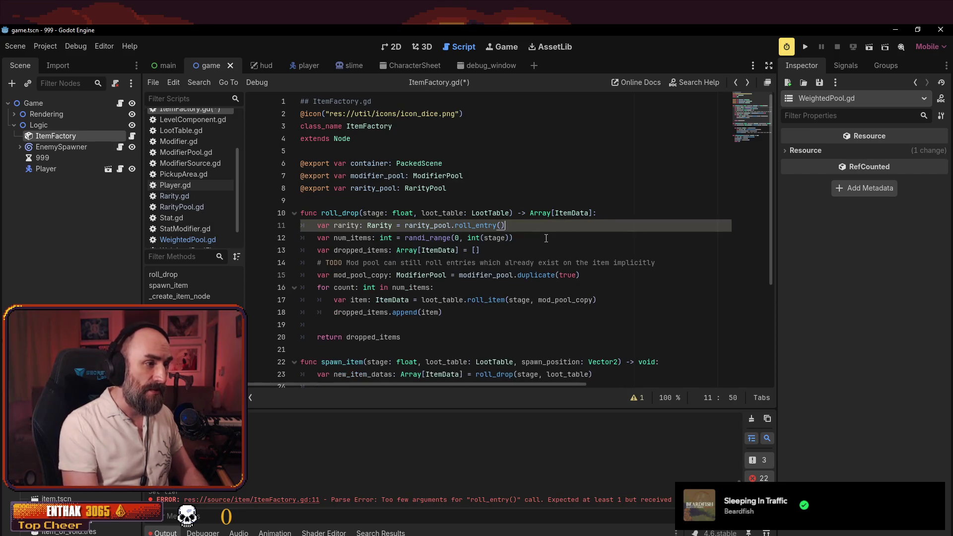
{"action": "key", "text": "Down"}
{"action": "key", "text": "Left"}
{"action": "key", "text": "Left"}
{"action": "key", "text": "Left"}
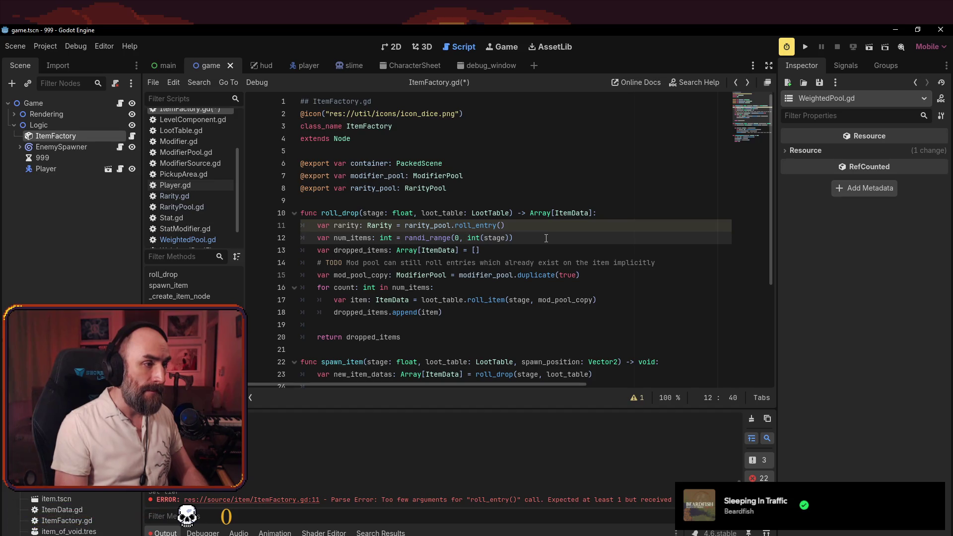
{"action": "key", "text": "Up"}
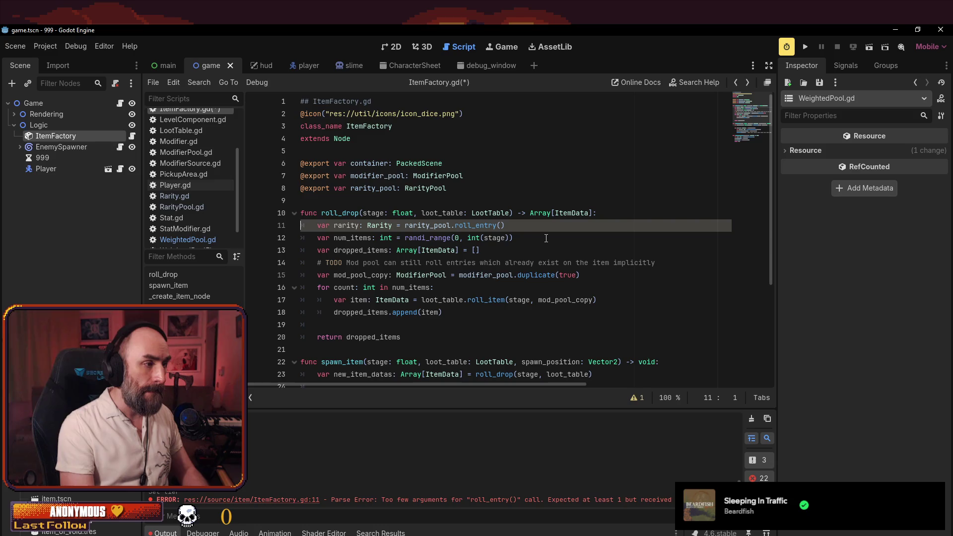
Move the rarity line down into the for loop and indent it into the loop body
{"action": "key", "text": "Home"}
{"action": "key", "text": "Home"}
{"action": "key", "text": "shift+Down"}
{"action": "key", "text": "alt+Down"}
{"action": "key", "text": "alt+Down"}
{"action": "key", "text": "alt+Down"}
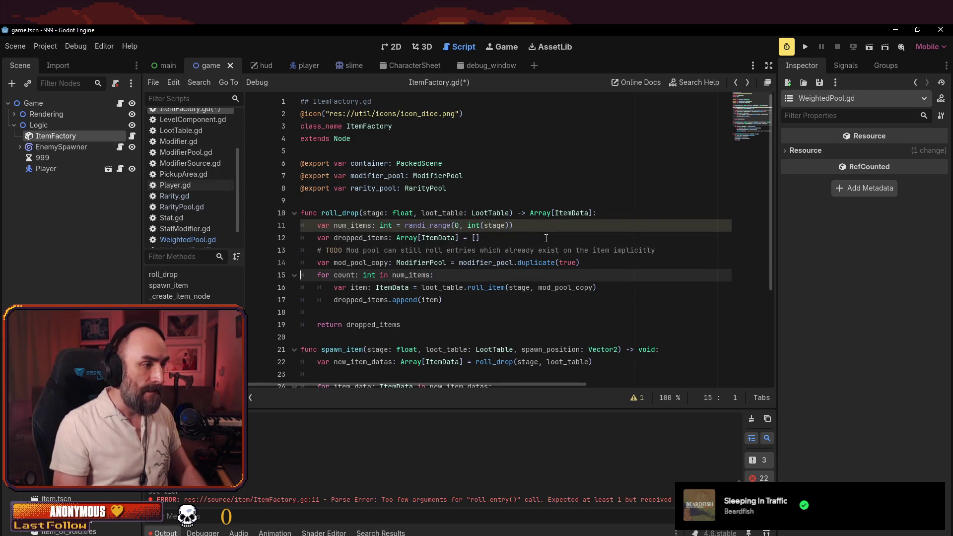
{"action": "key", "text": "ctrl+shift+k"}
{"action": "key", "text": "ctrl+z"}
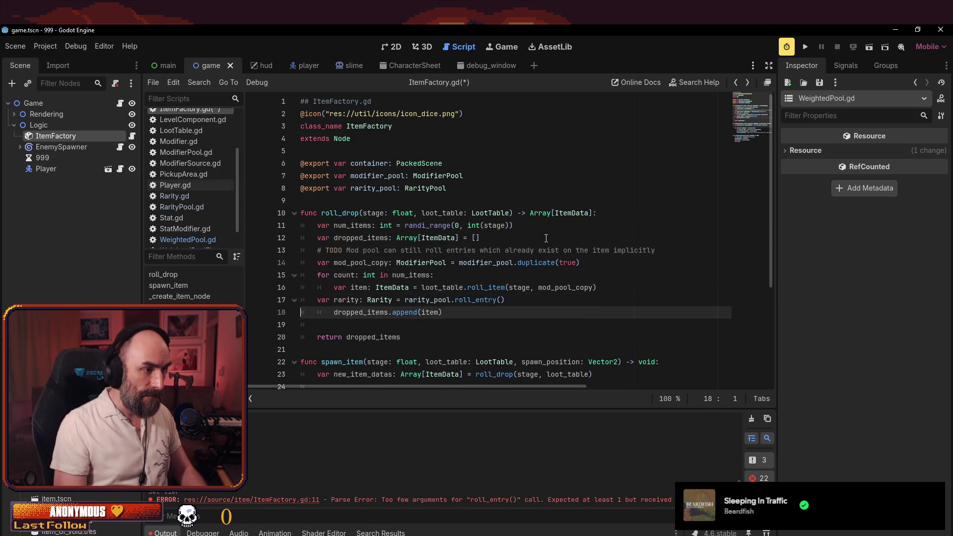
{"action": "key", "text": "End"}
{"action": "key", "text": "Home"}
{"action": "key", "text": "Tab"}
{"action": "key", "text": "End"}
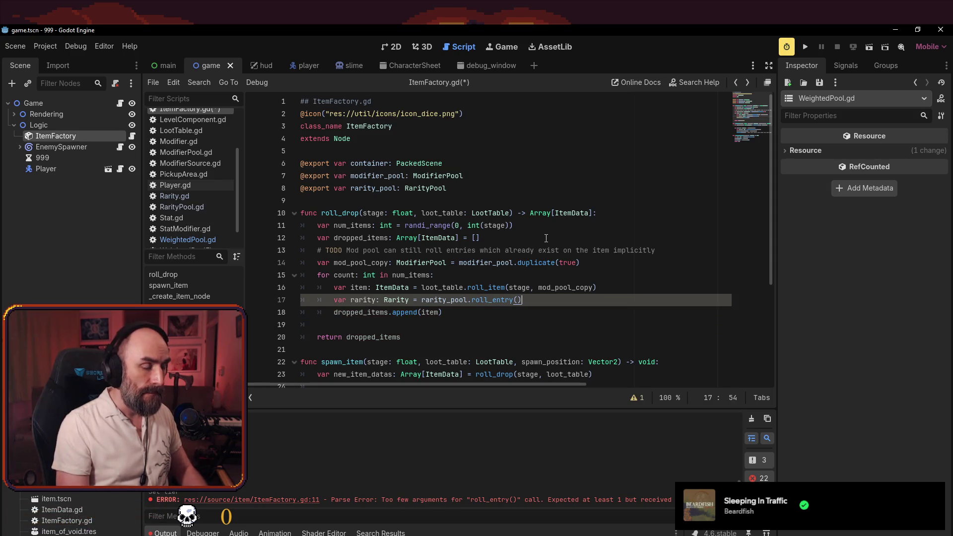
{"action": "key", "text": "Up"}
{"action": "key", "text": "Down"}
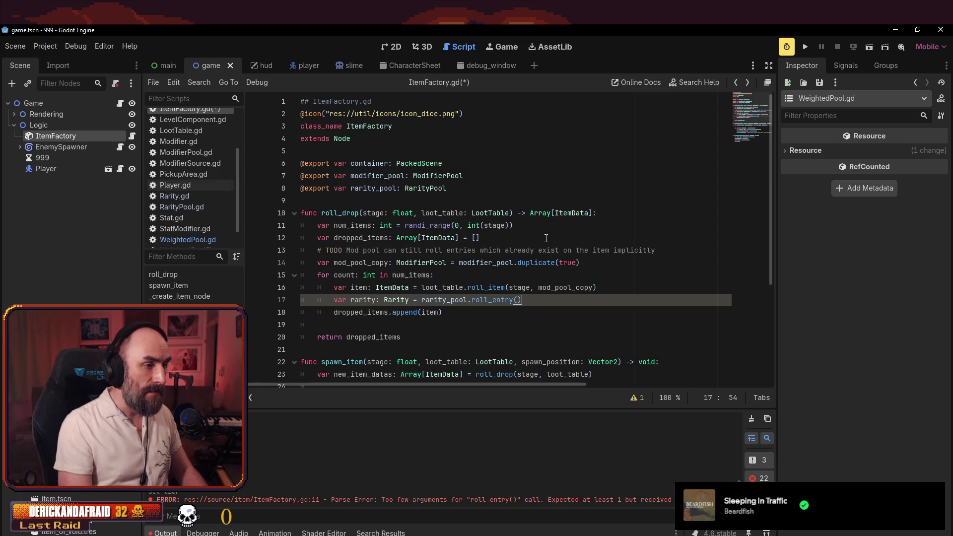
Delete the misplaced rarity line and paste it just above the item roll line
{"action": "key", "text": "Home"}
{"action": "key", "text": "Home"}
{"action": "key", "text": "shift+Down"}
{"action": "key", "text": "ctrl+c"}
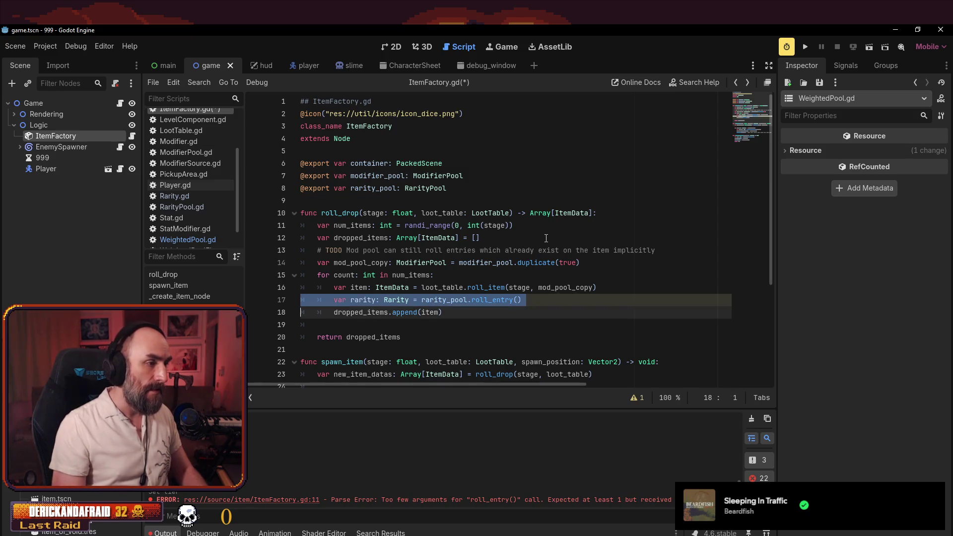
{"action": "key", "text": "Delete"}
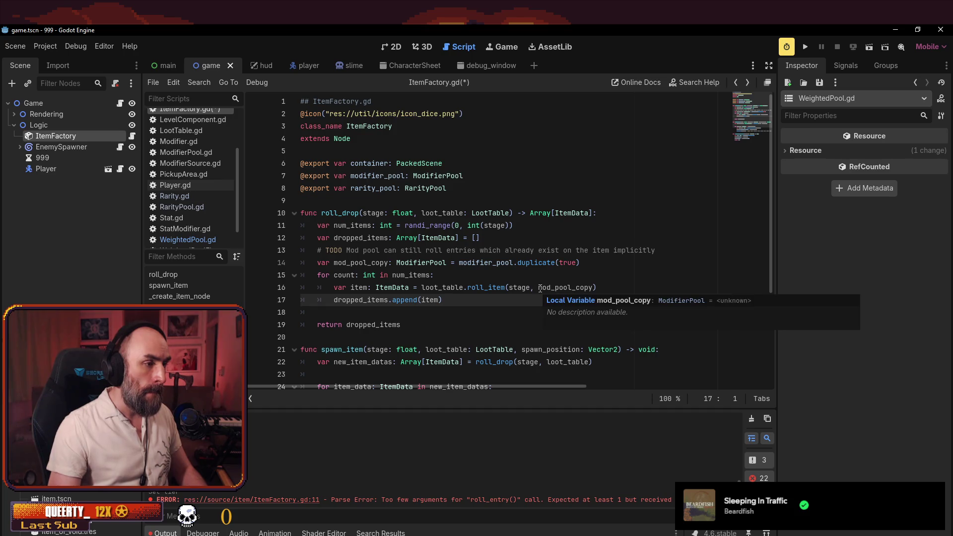
{"action": "left_click", "coordinate": [535, 288]}
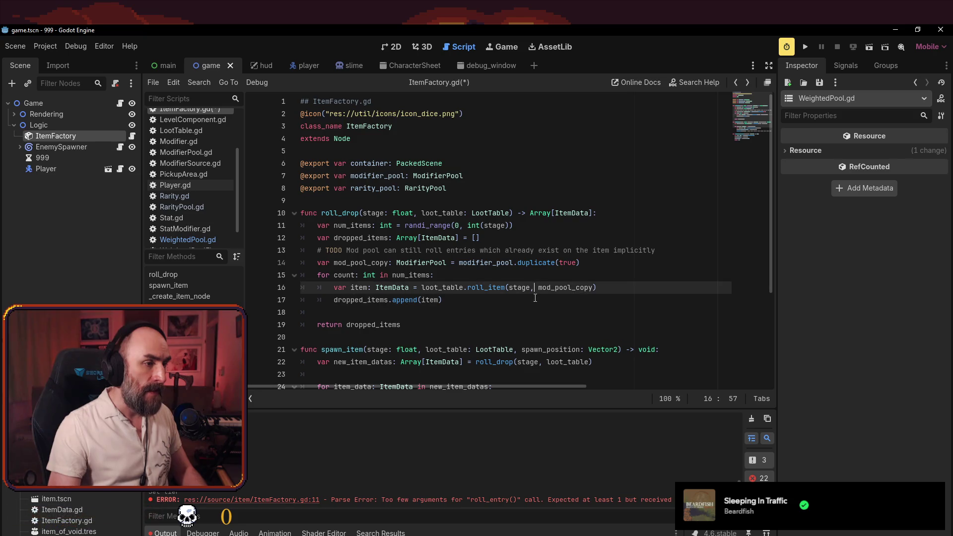
{"action": "key", "text": "Home"}
{"action": "key", "text": "Home"}
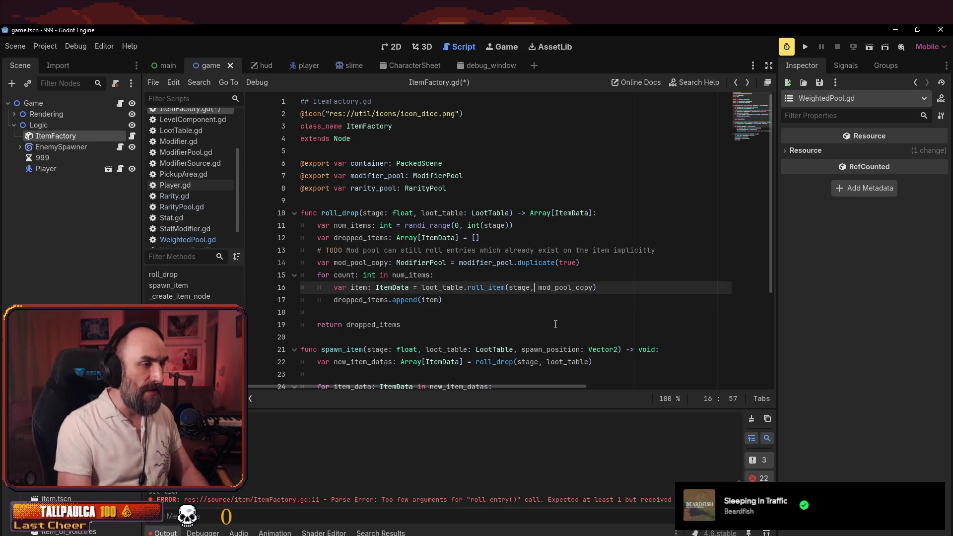
{"action": "key", "text": "ctrl+v"}
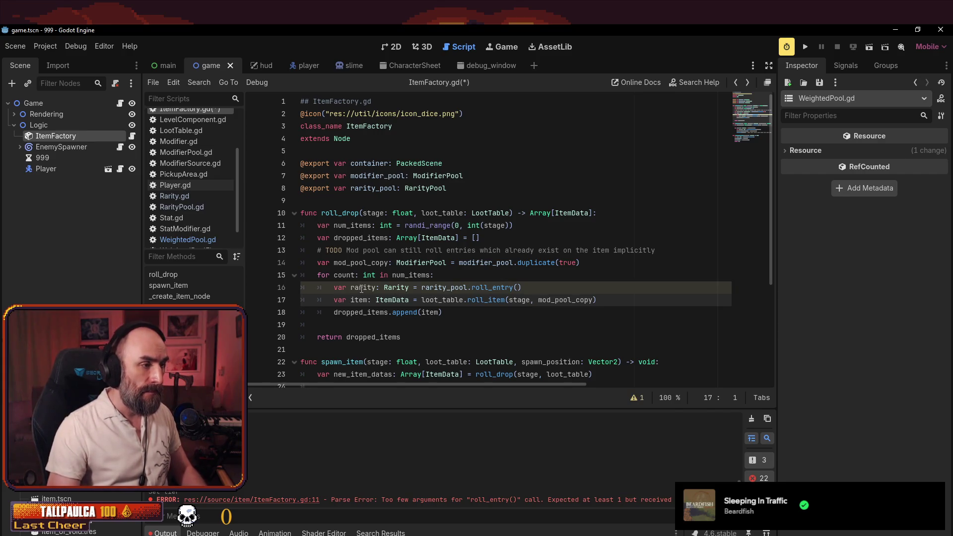
Insert 'rarity, ' before mod_pool_copy in the loot_table.roll_item call on line 17
{"action": "double_click", "coordinate": [364, 288]}
{"action": "left_click", "coordinate": [541, 304]}
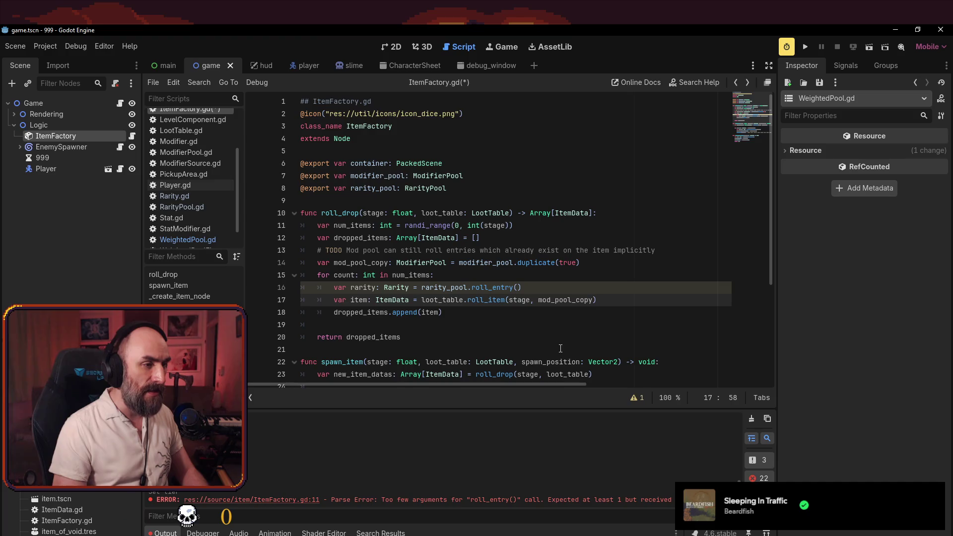
{"action": "type", "text": "rarity,"}
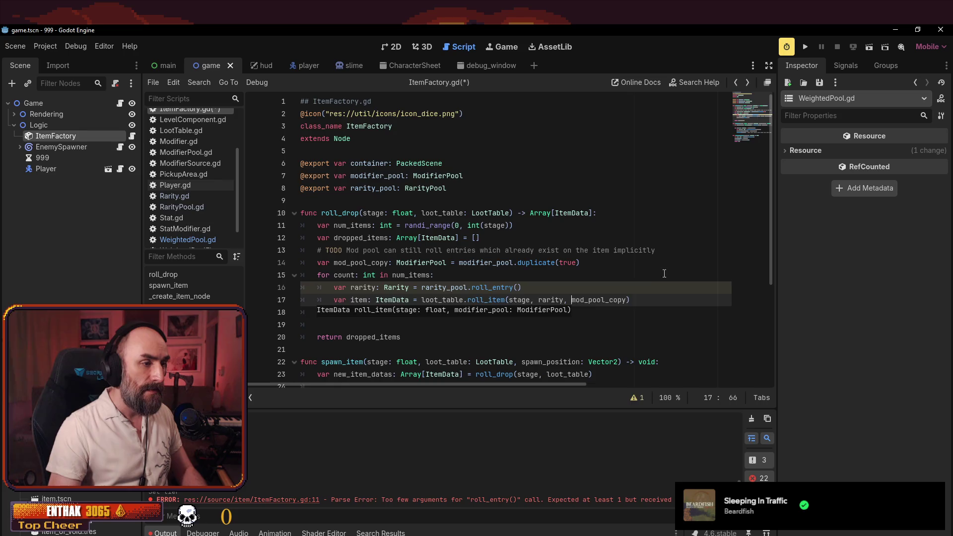
{"action": "left_click", "coordinate": [486, 300], "text": "ctrl"}
{"action": "left_click", "coordinate": [461, 265]}
Add a 'rarity: Rarity,' parameter after stage in roll_item's signature and save LootTable.gd
{"action": "left_click", "coordinate": [404, 239]}
{"action": "left_click", "coordinate": [420, 238]}
{"action": "type", "text": "rarity"}
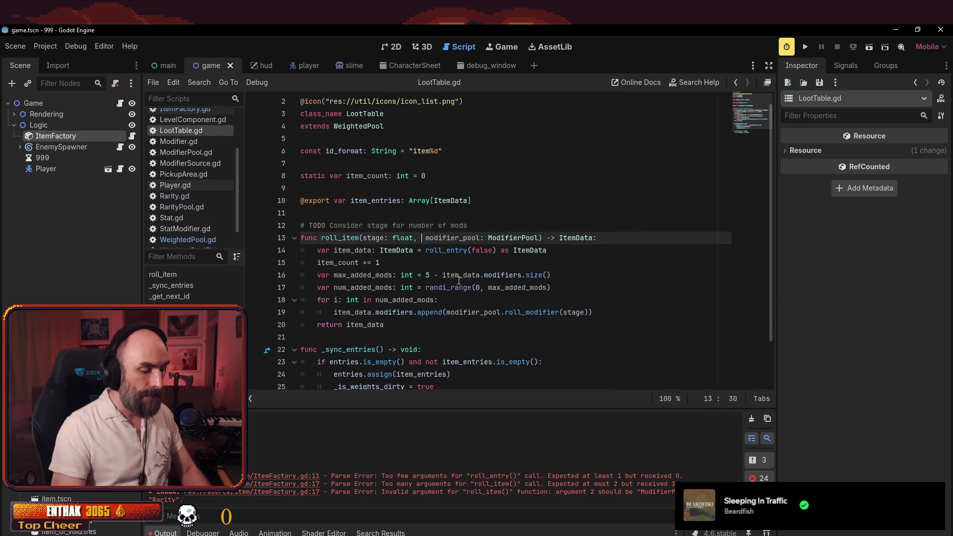
{"action": "type", "text": ": Rarity,"}
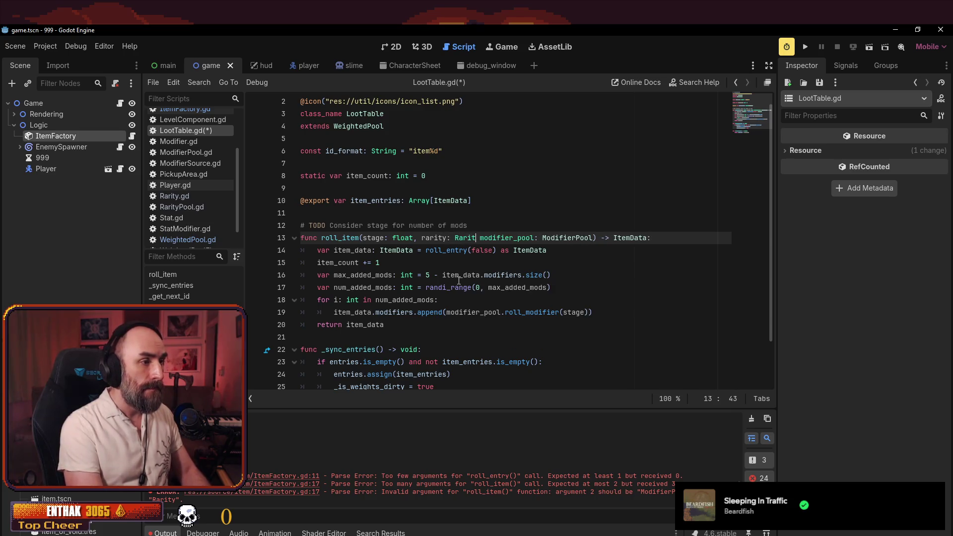
{"action": "key", "text": "ctrl+s"}
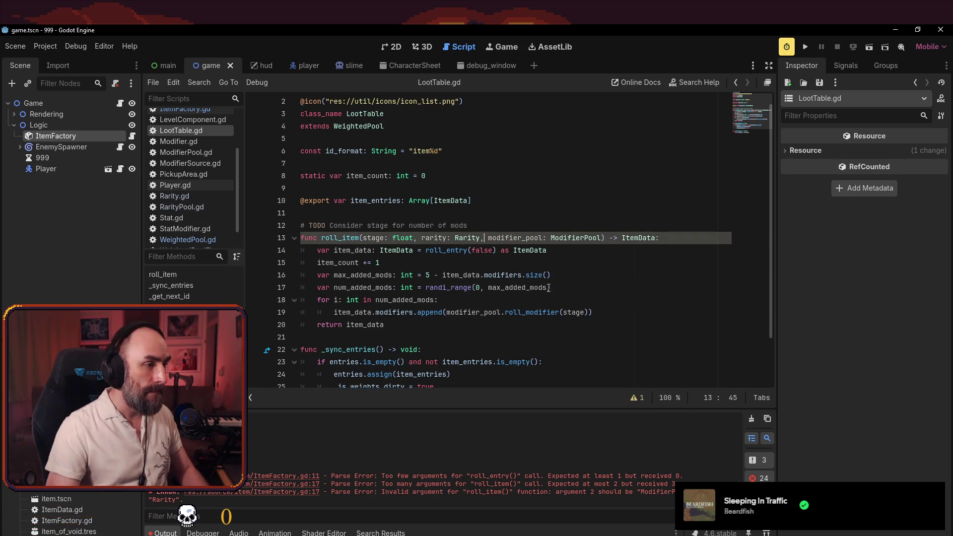
{"action": "key", "text": "Down"}
{"action": "key", "text": "Down"}
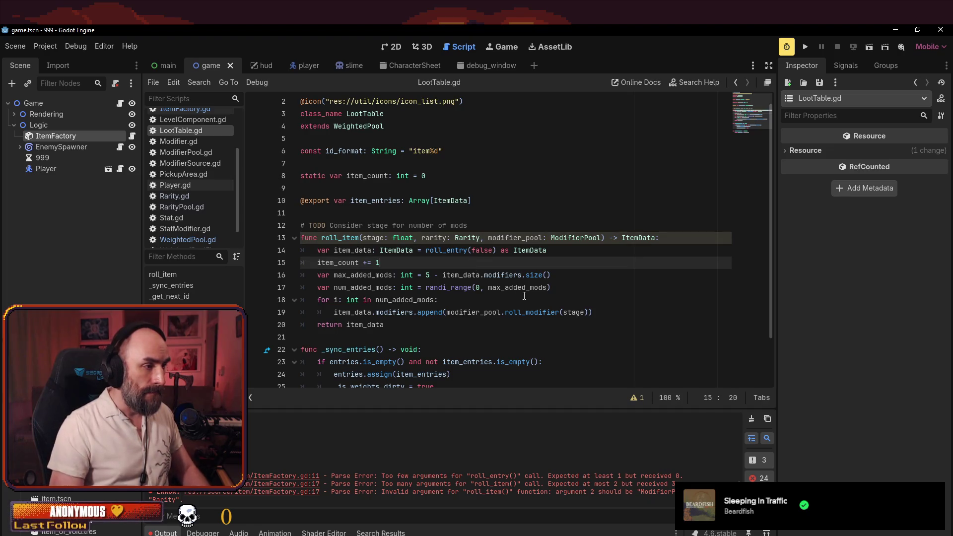
{"action": "key", "text": "Down"}
{"action": "key", "text": "Home"}
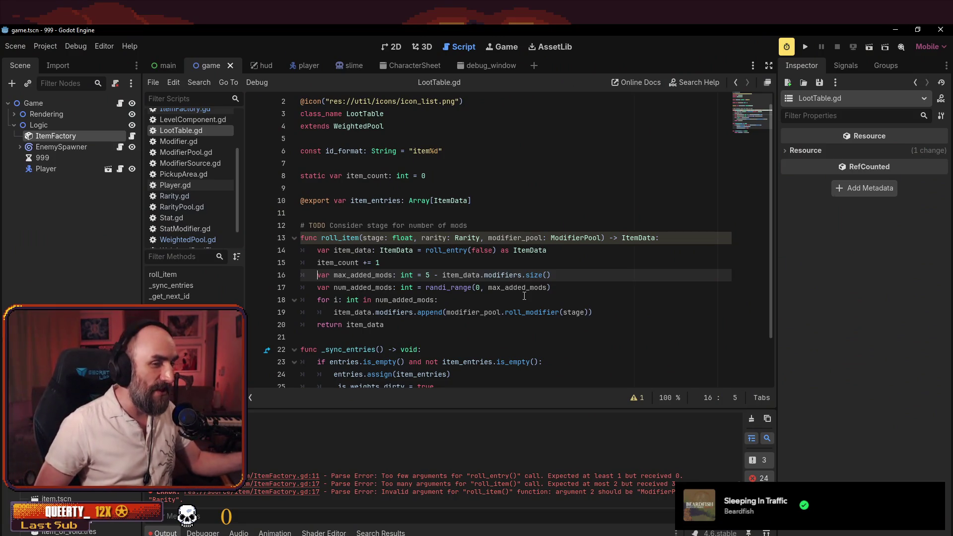
{"action": "left_click", "coordinate": [477, 292]}
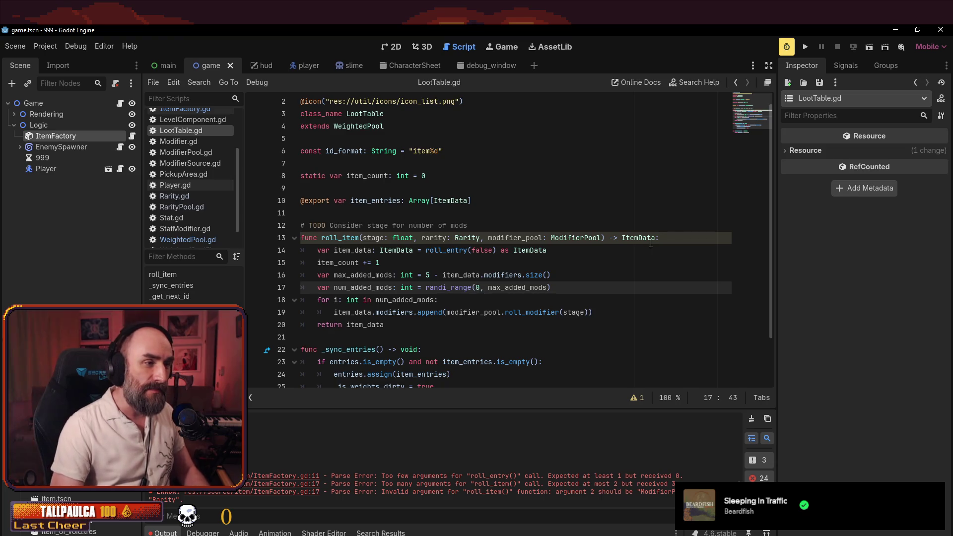
{"action": "left_click", "coordinate": [673, 237]}
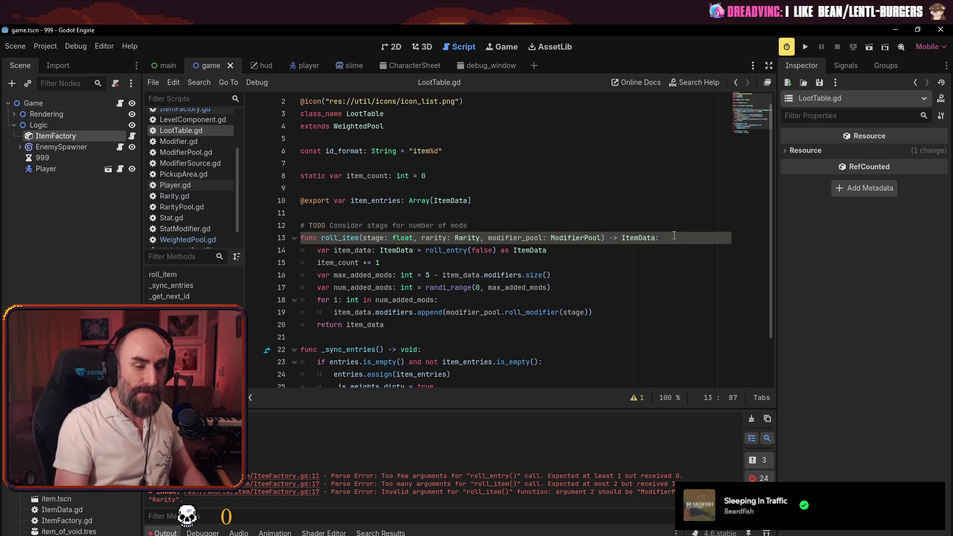
{"action": "key", "text": "Down"}
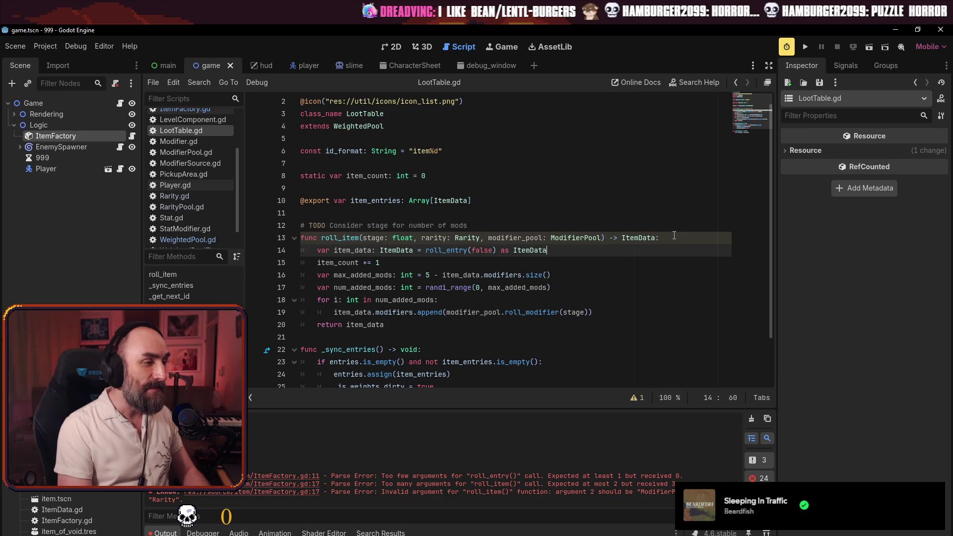
{"action": "key", "text": "Down"}
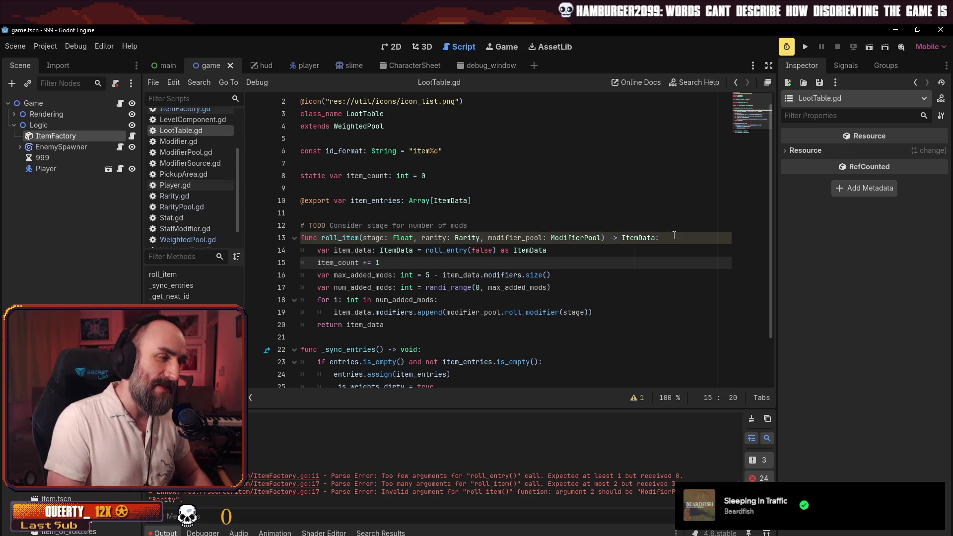
{"action": "key", "text": "Down"}
{"action": "key", "text": "Down"}
{"action": "key", "text": "Down"}
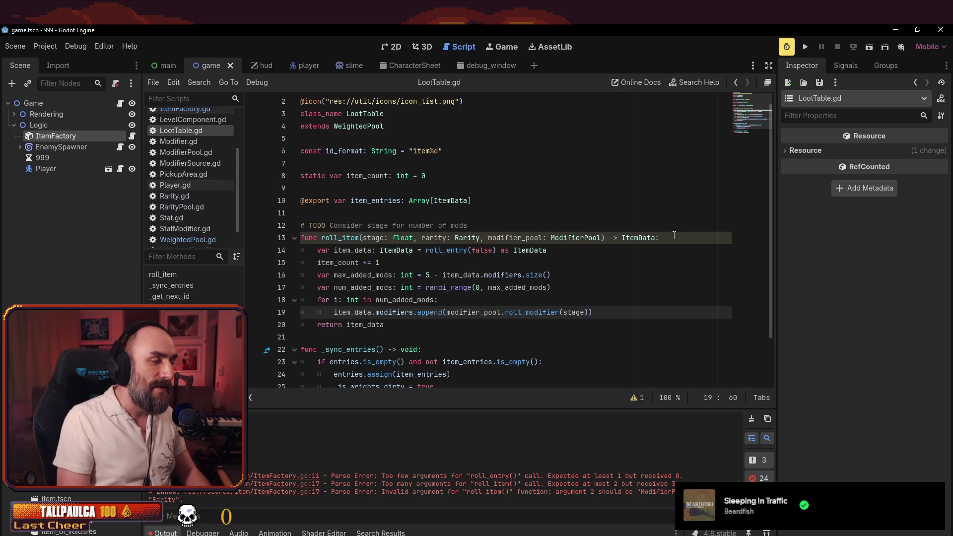
{"action": "key", "text": "Up"}
{"action": "key", "text": "Up"}
{"action": "key", "text": "Up"}
{"action": "key", "text": "Down"}
{"action": "key", "text": "Down"}
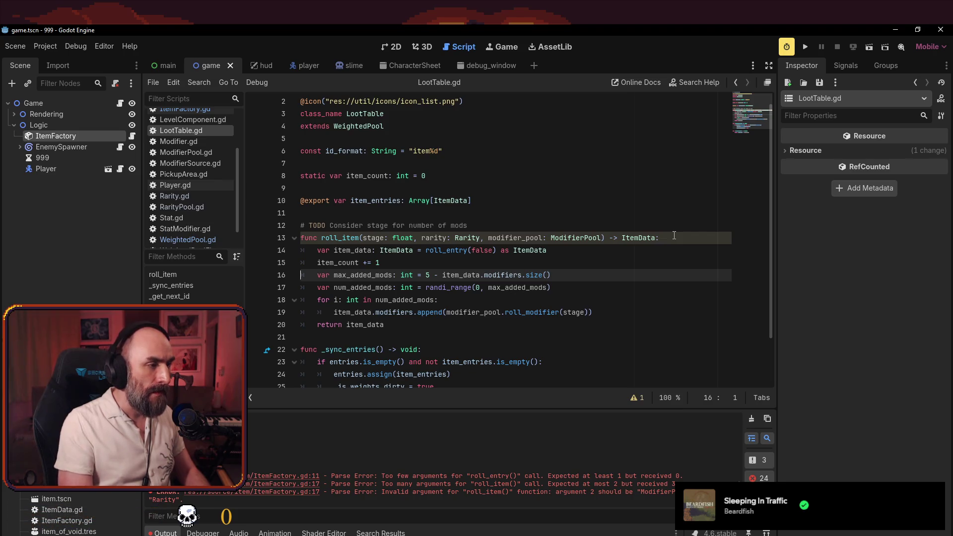
Delete the max_added_mods line and overwrite randi_range(0, max_added_mods) with rarity.tier
{"action": "key", "text": "shift+Down"}
{"action": "key", "text": "Delete"}
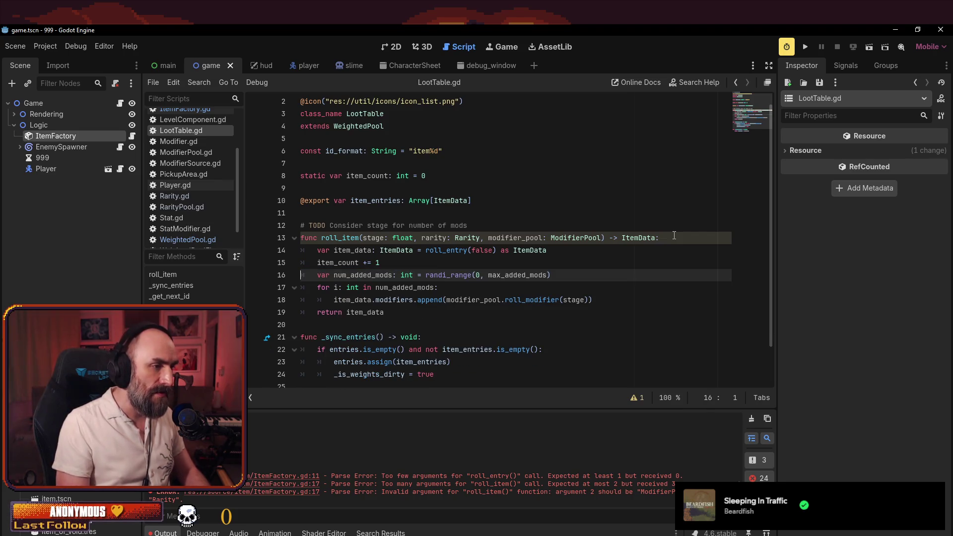
{"action": "key", "text": "End"}
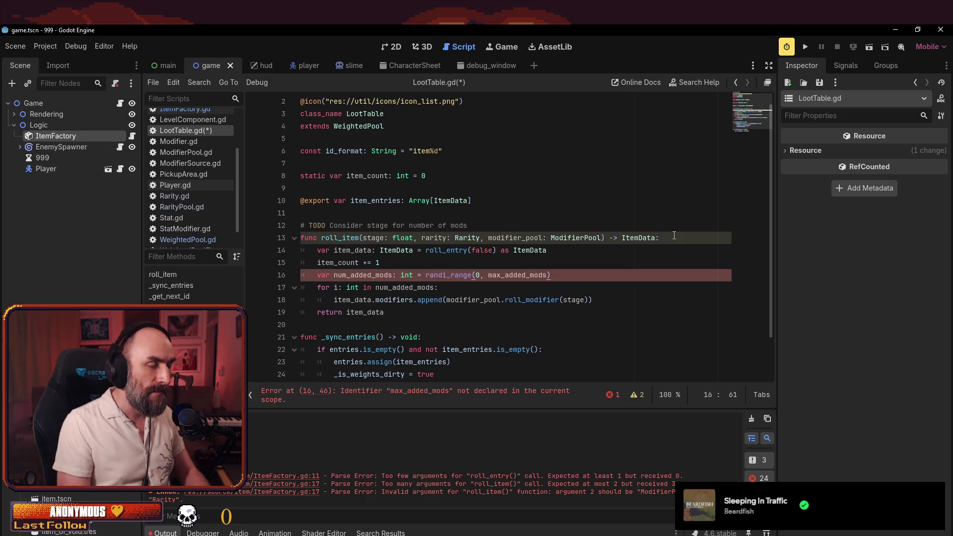
{"action": "key", "text": "shift+Left"}
{"action": "key", "text": "shift+Left"}
{"action": "key", "text": "shift+Left"}
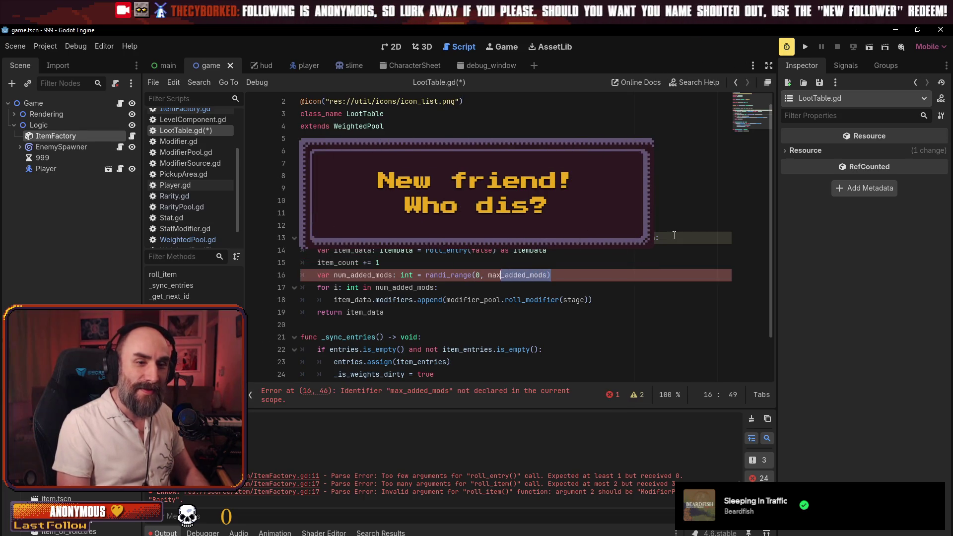
{"action": "key", "text": "shift+Left"}
{"action": "key", "text": "shift+Left"}
{"action": "key", "text": "shift+Left"}
{"action": "key", "text": "shift+Left"}
{"action": "key", "text": "shift+Left"}
{"action": "key", "text": "shift+Left"}
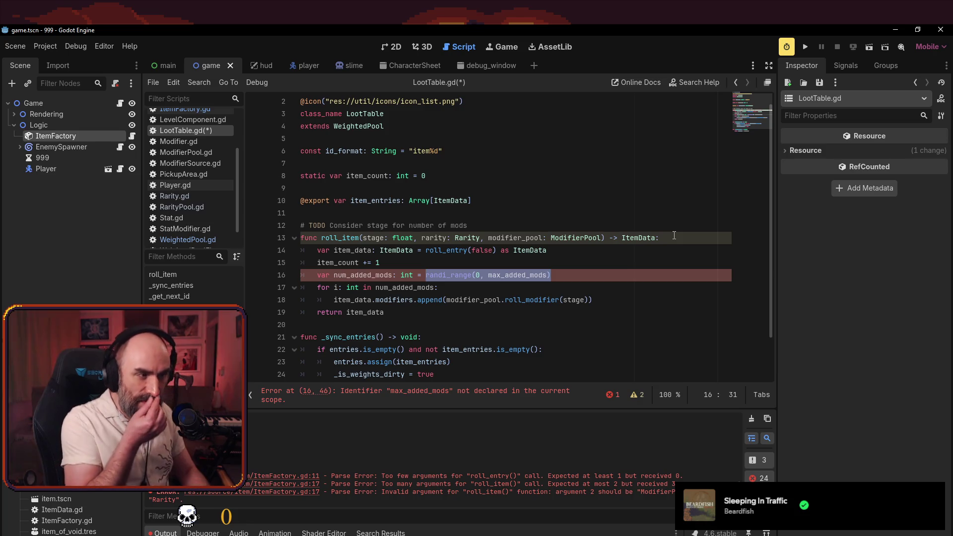
{"action": "type", "text": "rarity"}
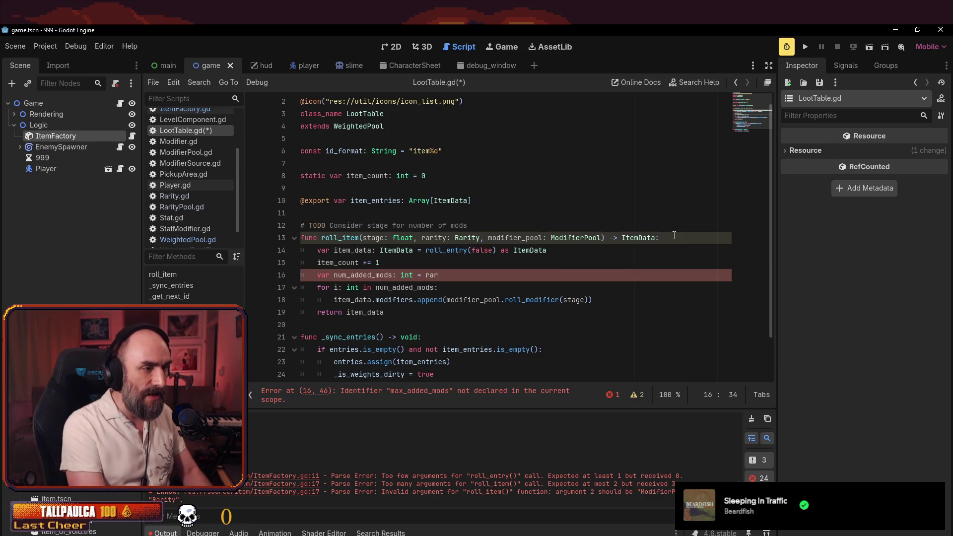
{"action": "type", "text": ".tier"}
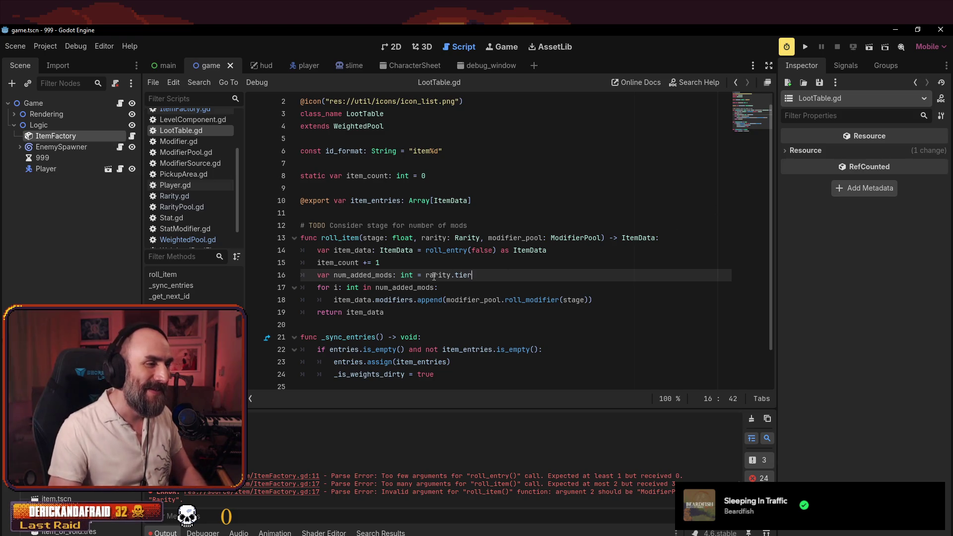
Select the rarity.tier expression on line 16 of LootTable.gd
{"action": "left_click_drag", "start_coordinate": [430, 276], "coordinate": [490, 275]}
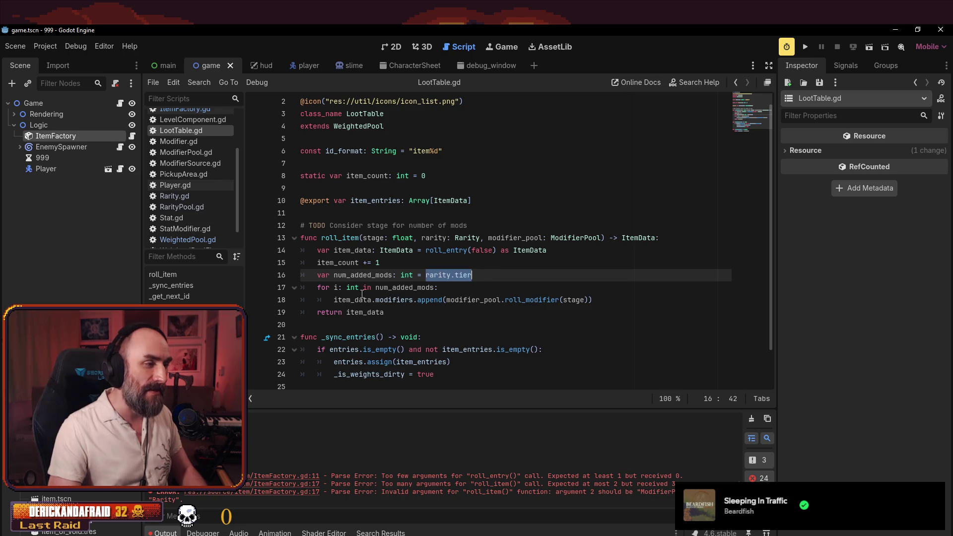
Remove num_added_mods from the for-loop header on line 17, keeping the loop variable i
{"action": "double_click", "coordinate": [337, 287]}
{"action": "key", "text": "ctrl+v"}
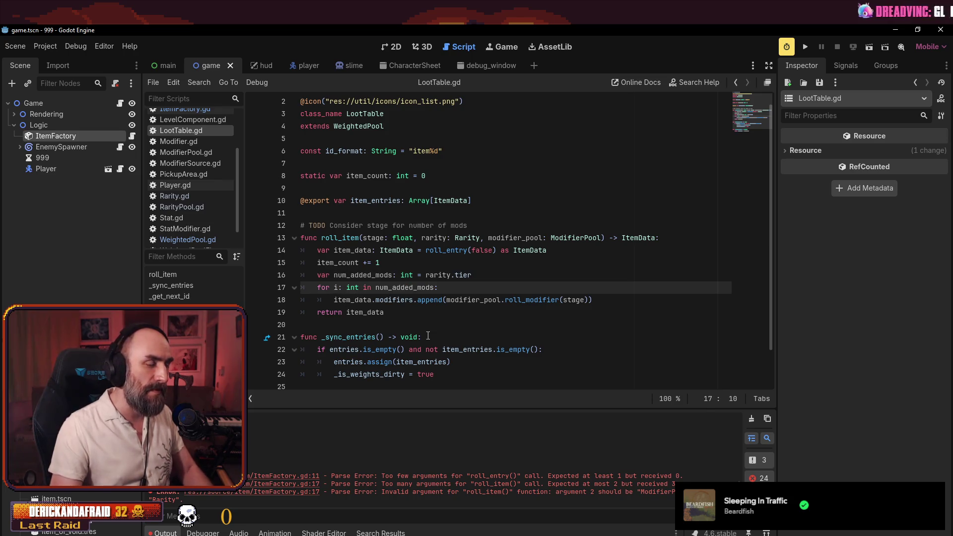
{"action": "key", "text": "ctrl+z"}
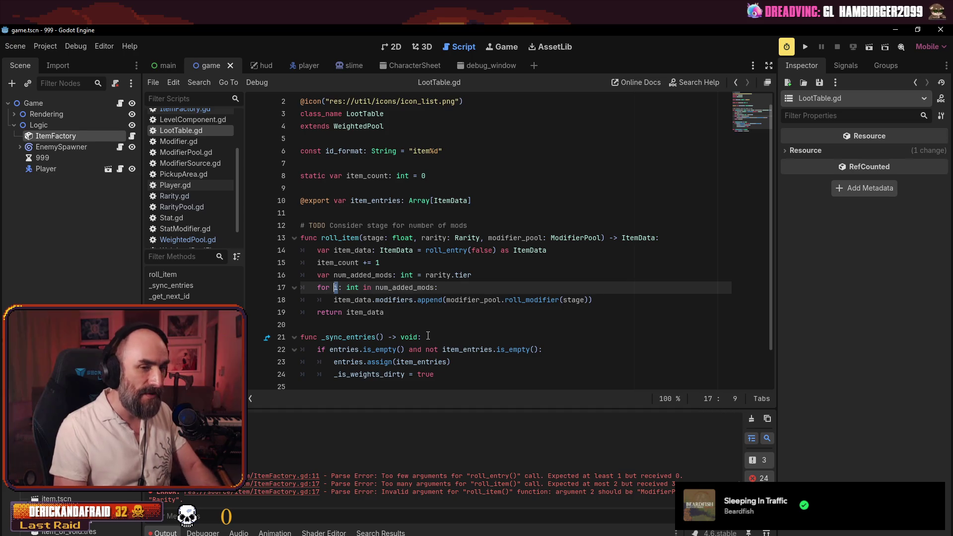
{"action": "key", "text": "Right"}
{"action": "key", "text": "Right"}
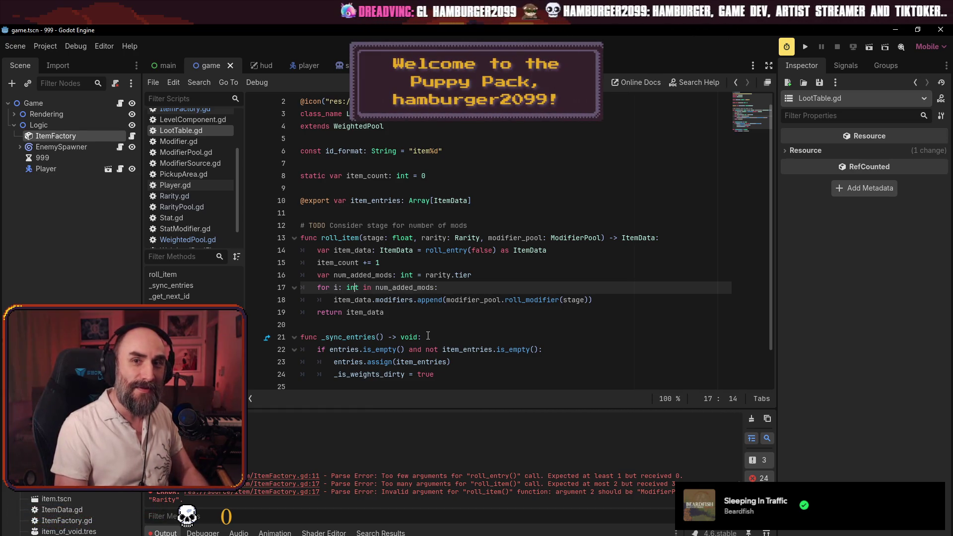
{"action": "key", "text": "Right"}
{"action": "key", "text": "Right"}
{"action": "key", "text": "Right"}
{"action": "key", "text": "ctrl+shift+Right"}
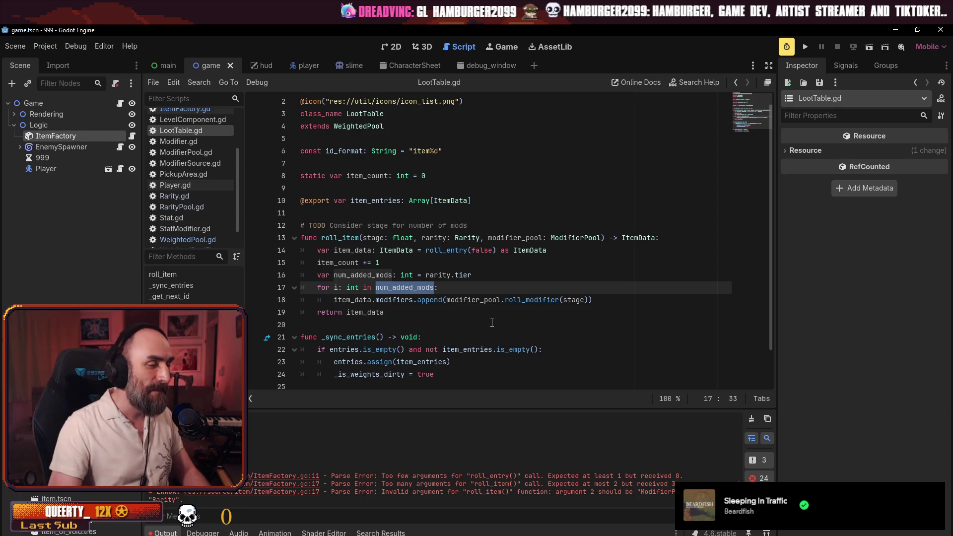
{"action": "key", "text": "BackSpace"}
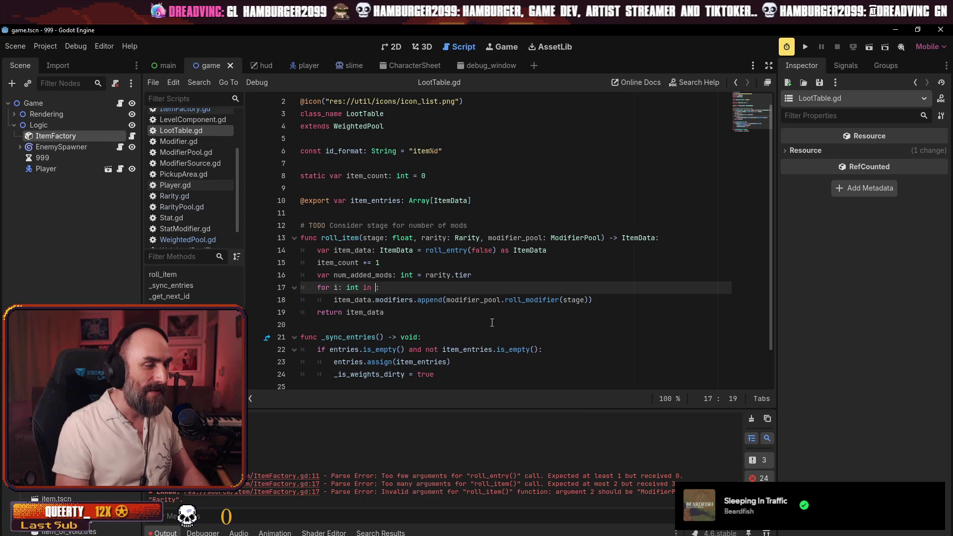
Paste rarity.tier as the loop range and delete the unused num_added_mods line
{"action": "left_click_drag", "start_coordinate": [426, 275], "coordinate": [472, 275]}
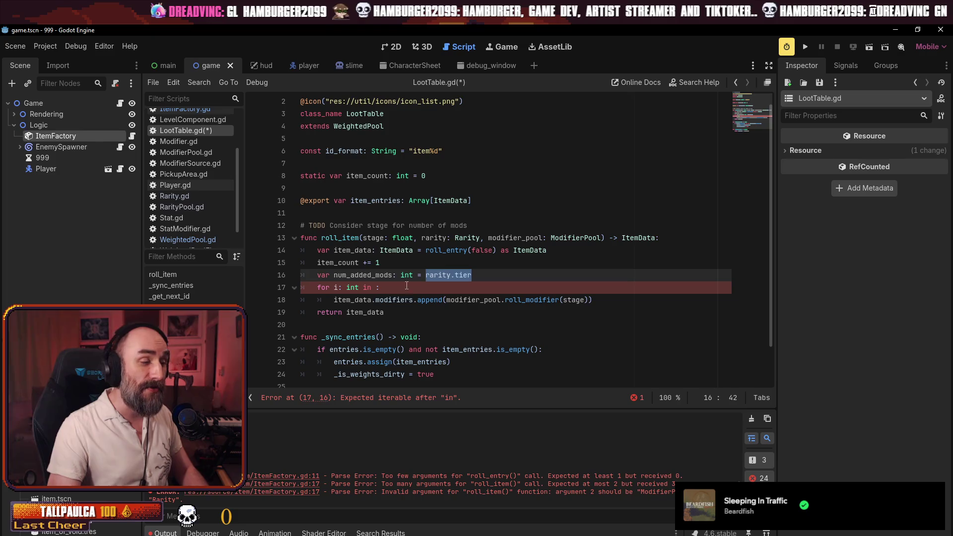
{"action": "key", "text": "ctrl+c"}
{"action": "left_click", "coordinate": [376, 287]}
{"action": "key", "text": "ctrl+v"}
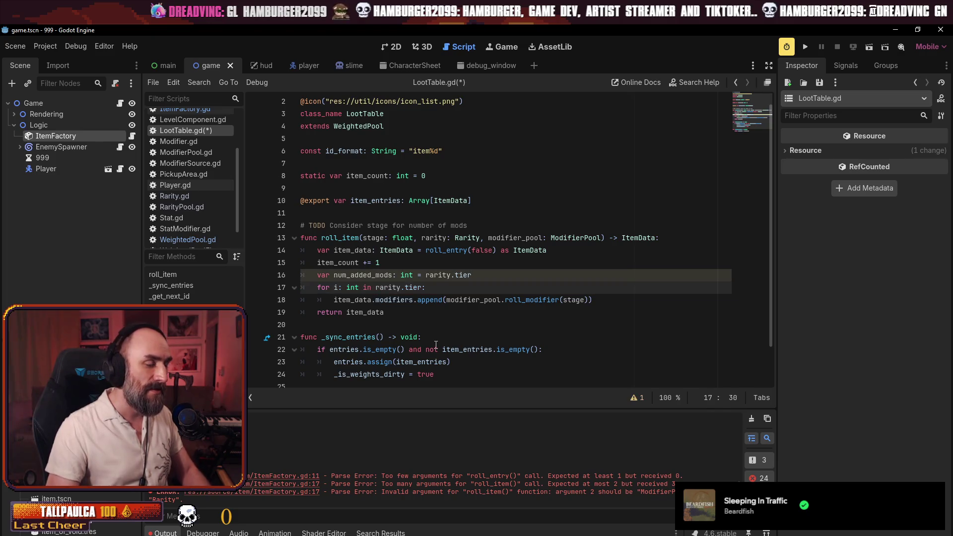
{"action": "key", "text": "Up"}
{"action": "key", "text": "Home"}
{"action": "key", "text": "shift+Down"}
{"action": "key", "text": "Delete"}
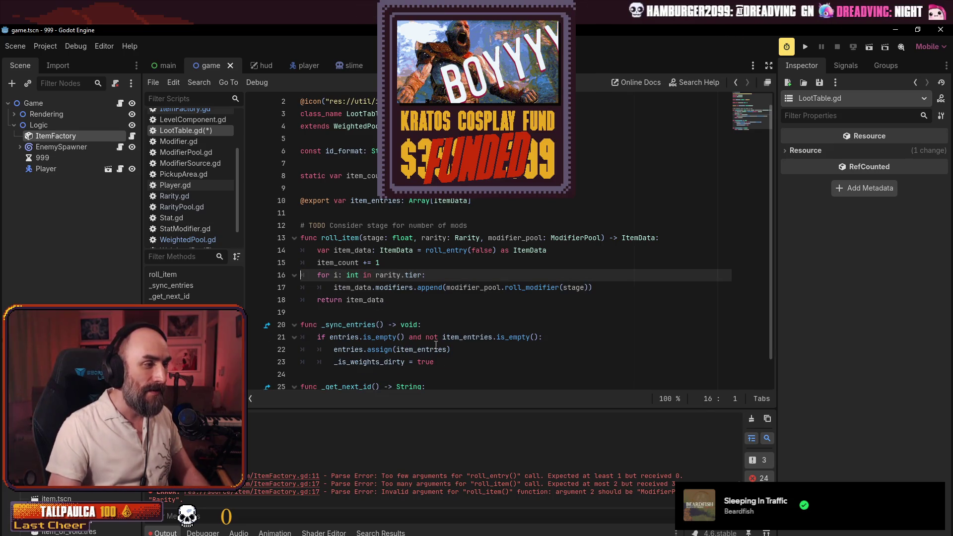
{"action": "left_click", "coordinate": [338, 275]}
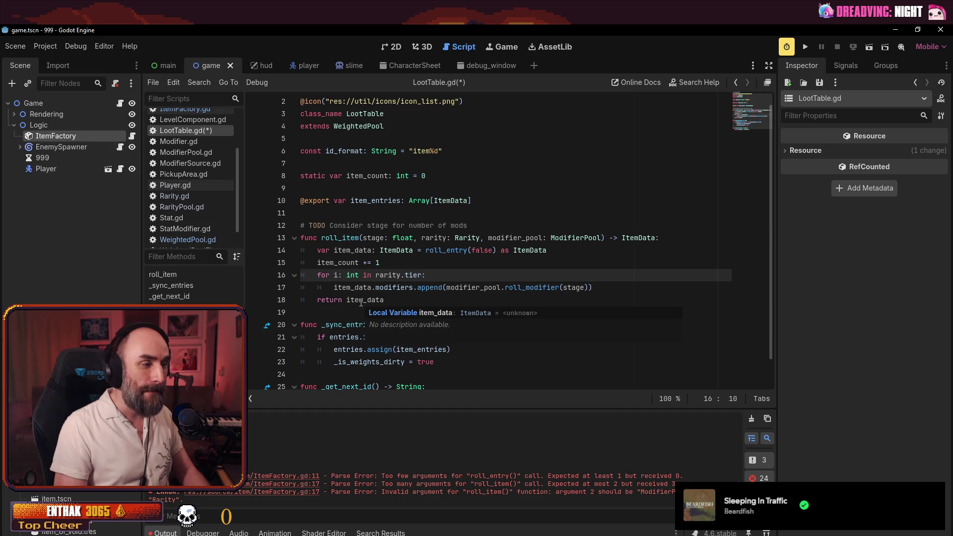
Save LootTable.gd and run the game, which halts on ItemData.gd line 24
{"action": "key", "text": "ctrl+s"}
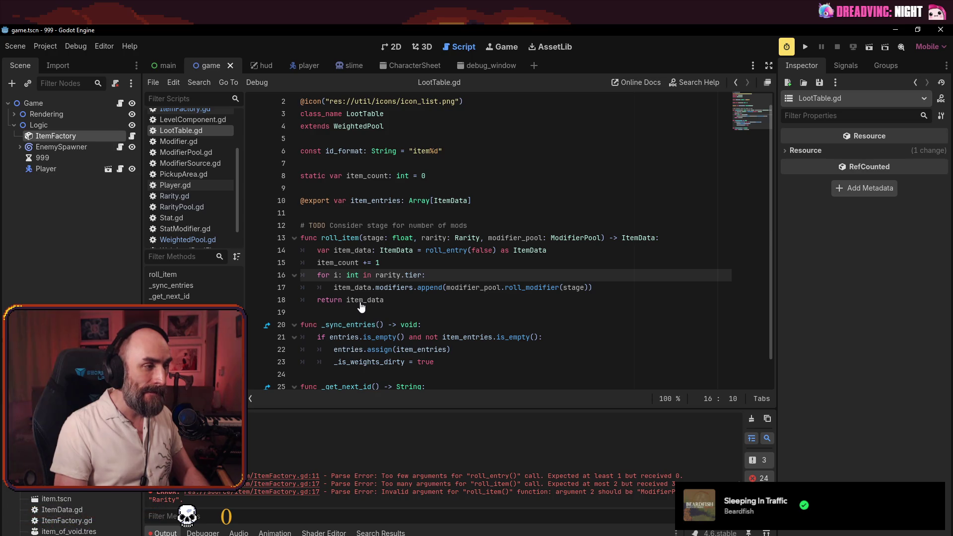
{"action": "left_click", "coordinate": [451, 283]}
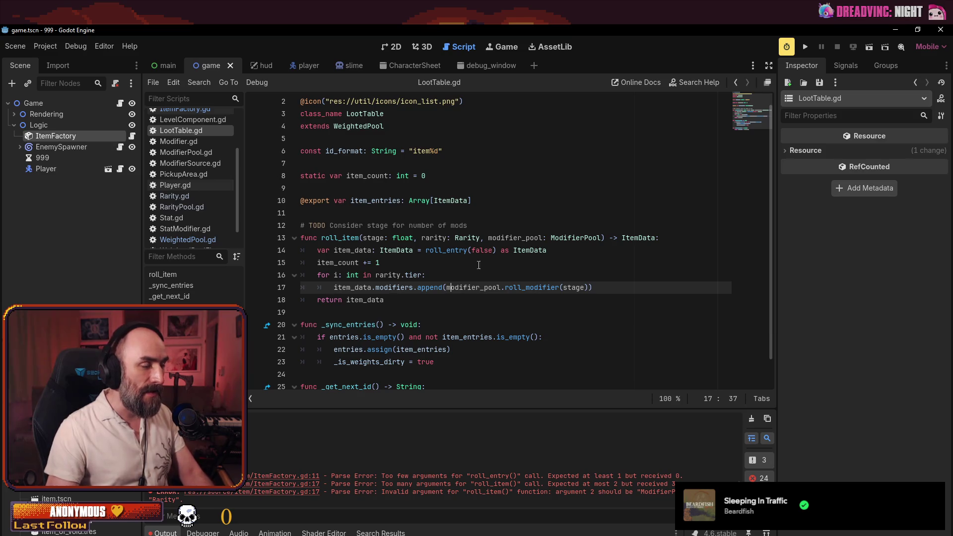
{"action": "left_click", "coordinate": [467, 274]}
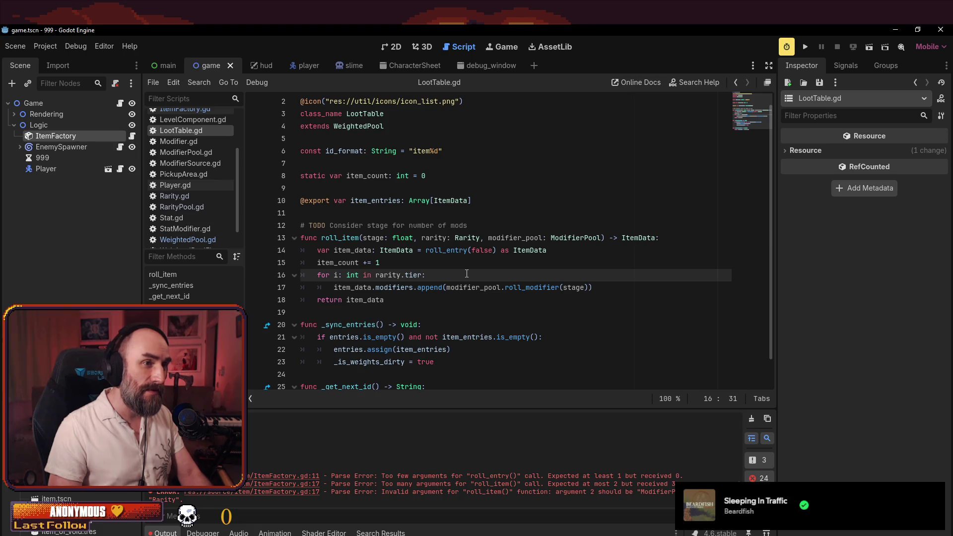
{"action": "key", "text": "F5"}
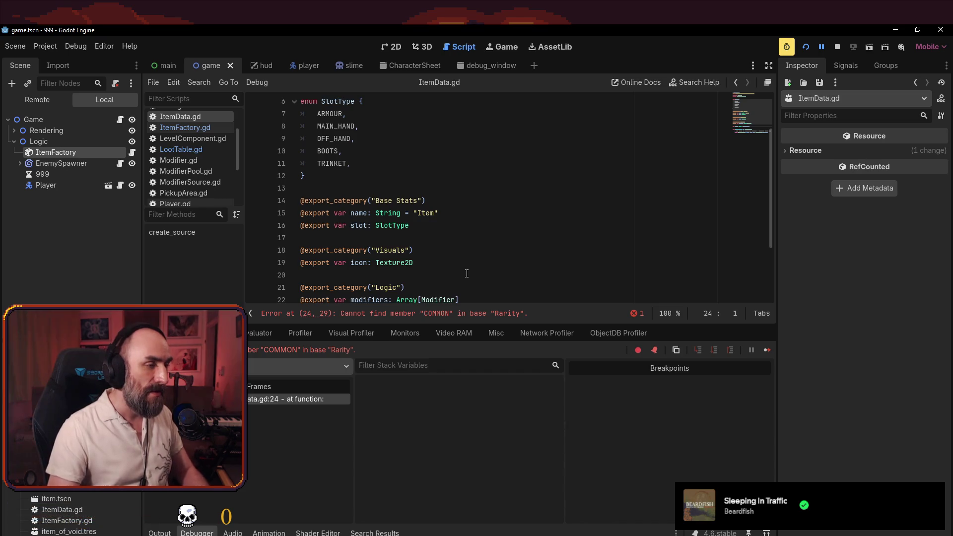
Type ItemData's rarity variable as Rarity.Tier with a Rarity.Tier.COMMON default, and save
{"action": "scroll", "coordinate": [466, 273], "scroll_direction": "down", "scroll_amount": 3}
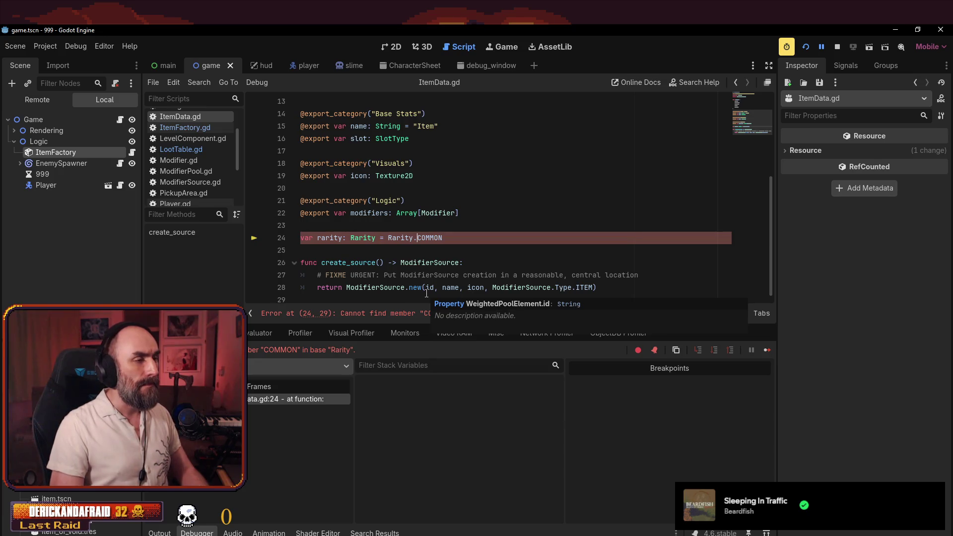
{"action": "type", "text": "Tier."}
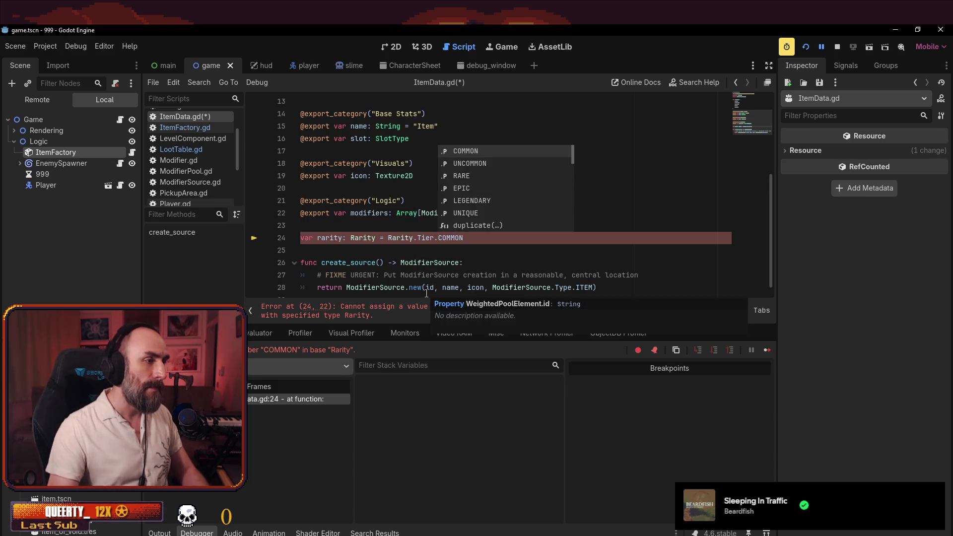
{"action": "key", "text": "ctrl+s"}
{"action": "left_click", "coordinate": [395, 237]}
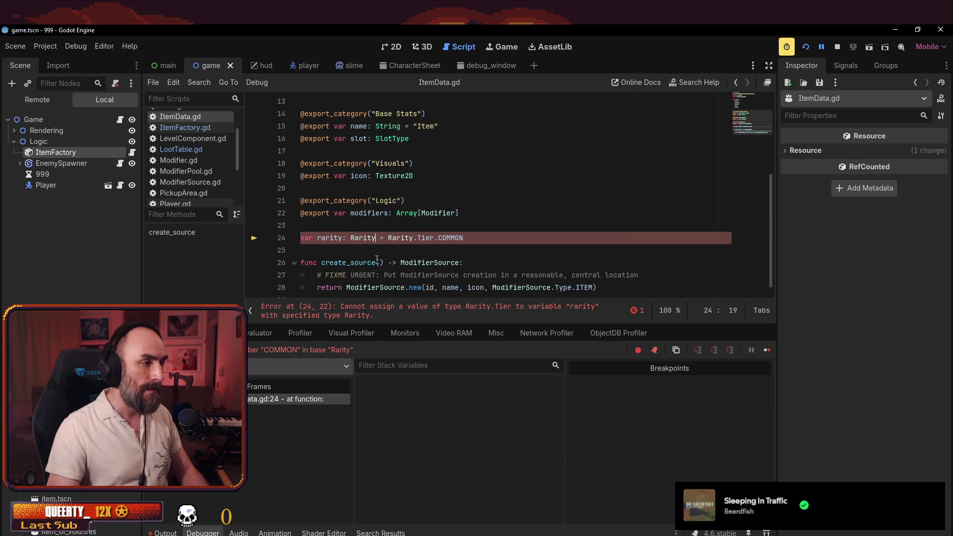
{"action": "type", "text": ".Tier"}
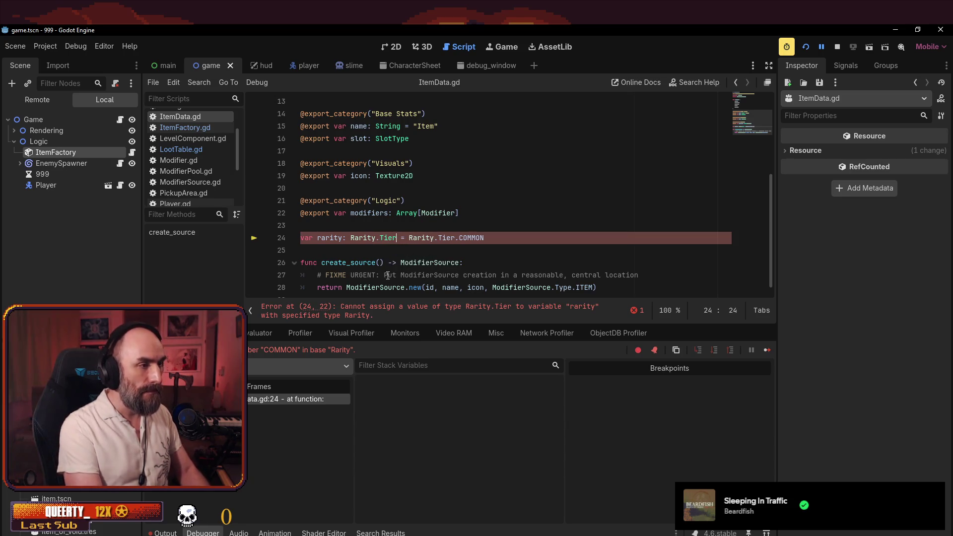
{"action": "key", "text": "ctrl+s"}
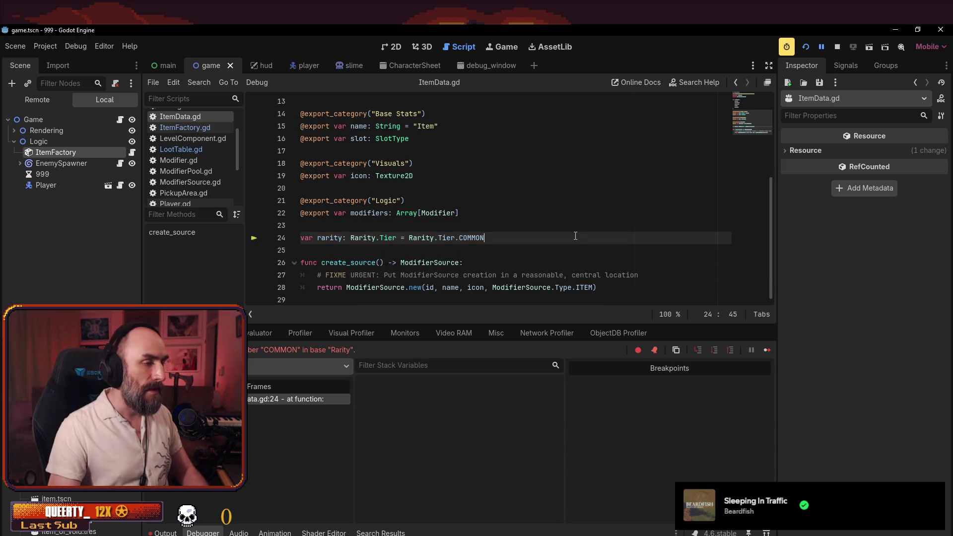
{"action": "left_click", "coordinate": [737, 83]}
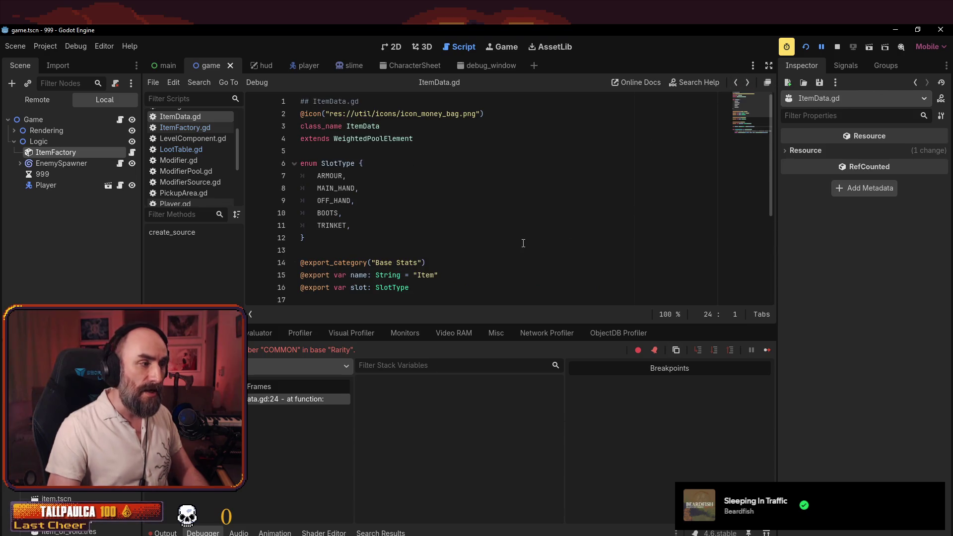
{"action": "scroll", "coordinate": [524, 243], "scroll_direction": "down", "scroll_amount": 3}
{"action": "scroll", "coordinate": [495, 232], "scroll_direction": "down", "scroll_amount": 1}
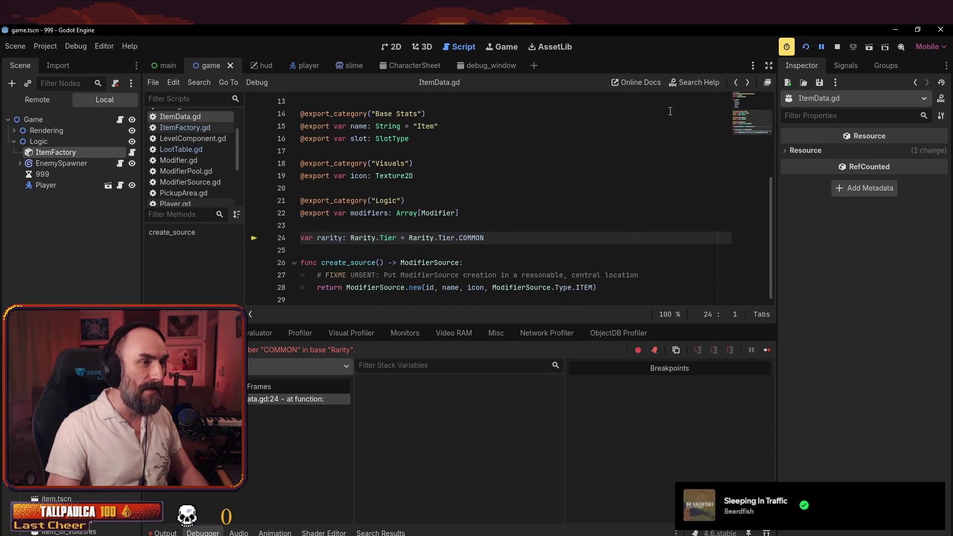
{"action": "left_click", "coordinate": [735, 82]}
Add 'item_data.rarity = rarity' below the item_data declaration in roll_item and save
{"action": "scroll", "coordinate": [485, 247], "scroll_direction": "down", "scroll_amount": 2}
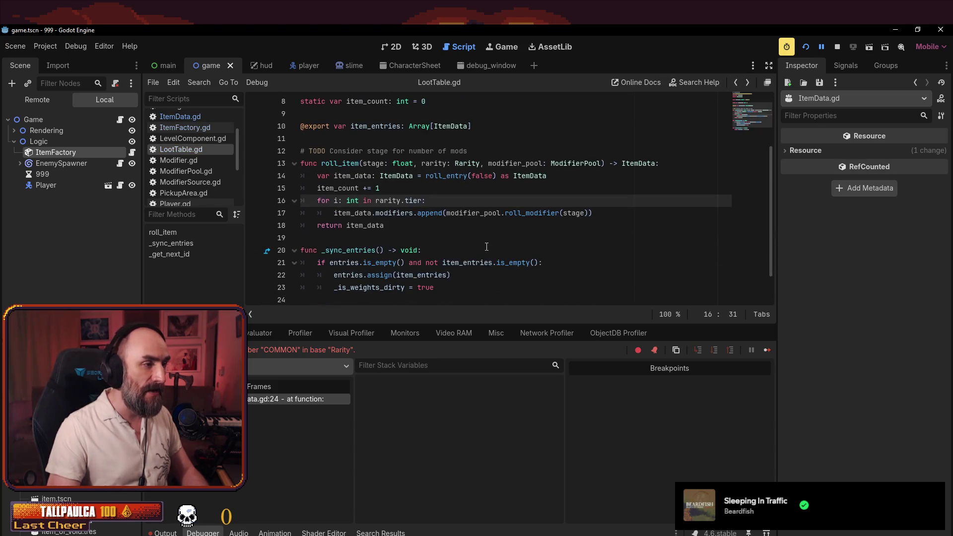
{"action": "mouse_move", "coordinate": [461, 216]}
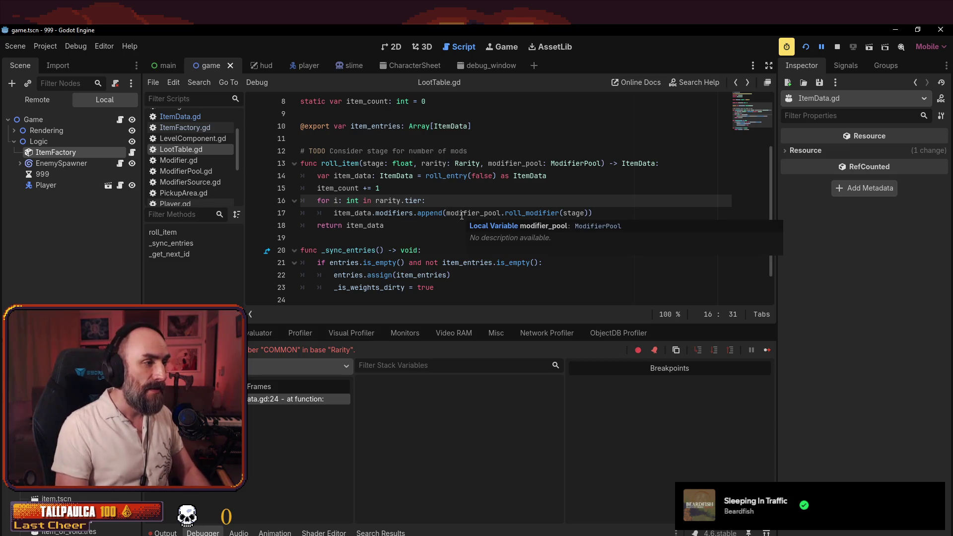
{"action": "key", "text": "Up"}
{"action": "key", "text": "Up"}
{"action": "key", "text": "End"}
{"action": "key", "text": "Return"}
{"action": "type", "text": "item_data"}
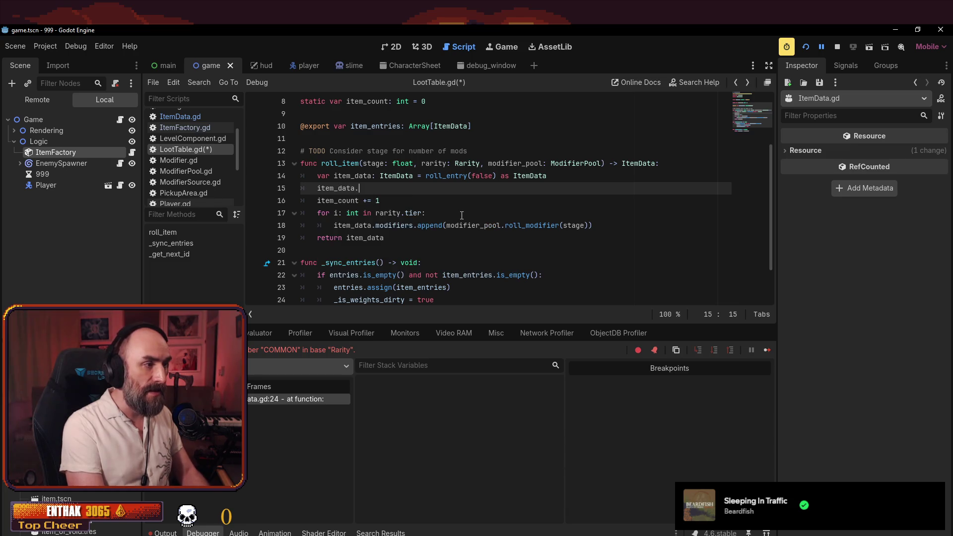
{"action": "key", "text": "Down"}
{"action": "key", "text": "Down"}
{"action": "key", "text": "Down"}
{"action": "key", "text": "Return"}
{"action": "type", "text": "= "}
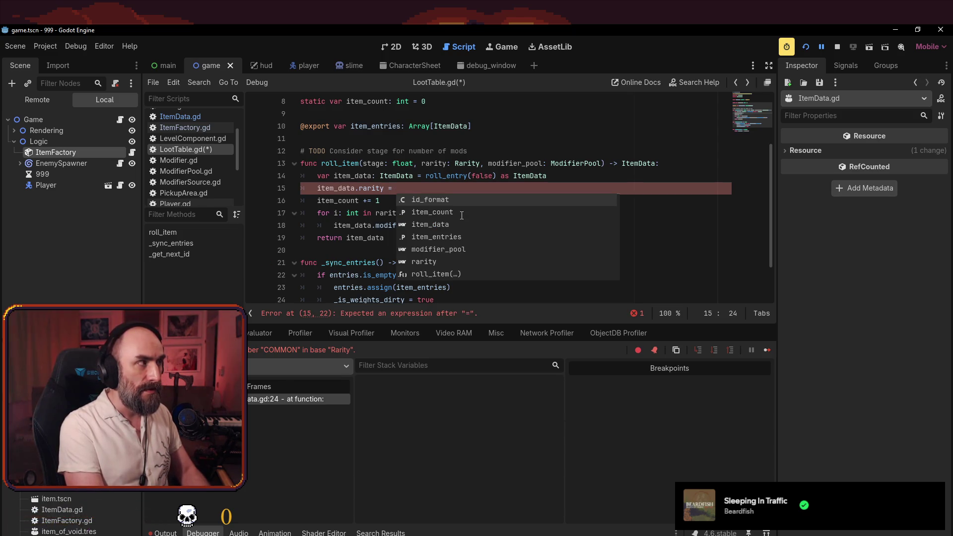
{"action": "type", "text": "rari"}
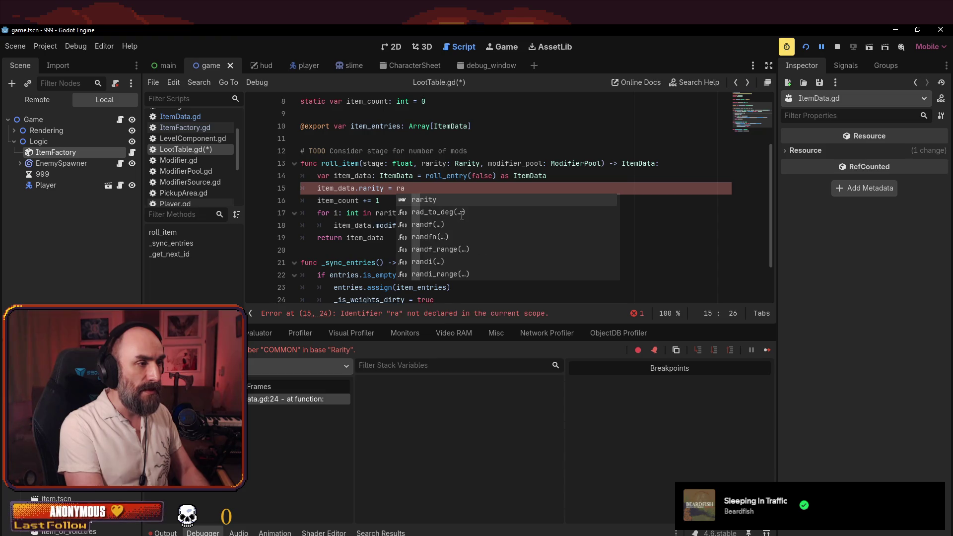
{"action": "type", "text": "ty"}
{"action": "key", "text": "Escape"}
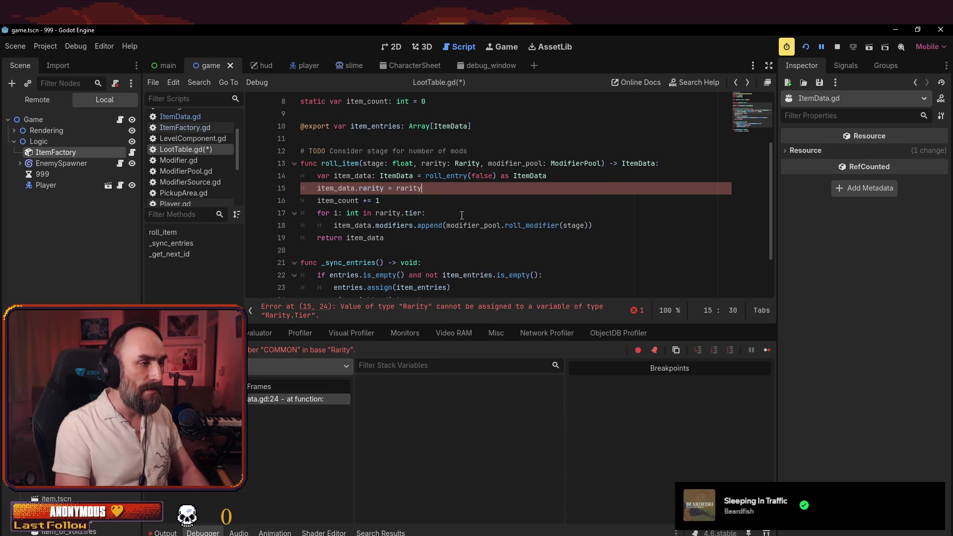
{"action": "key", "text": "ctrl+s"}
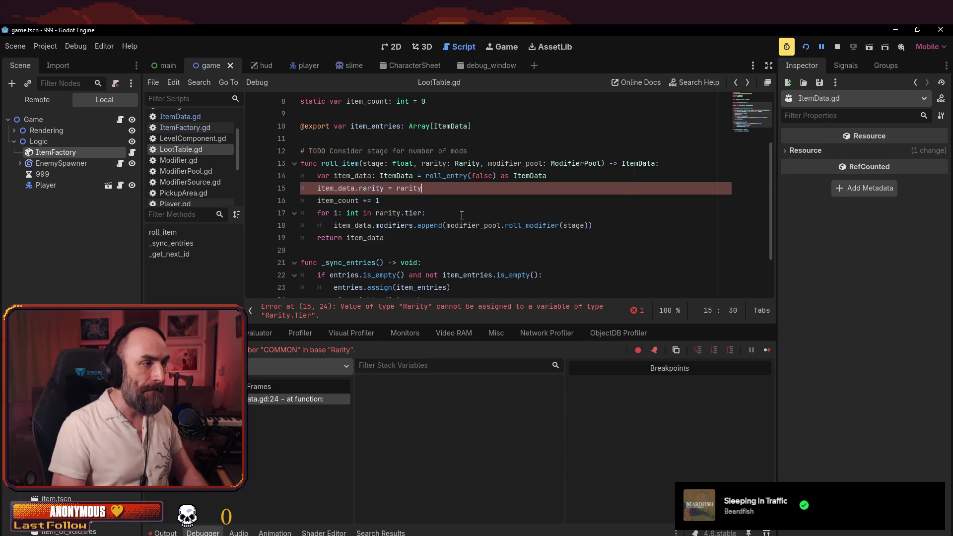
Change the assignment to item_data.rarity = rarity.tier, save LootTable.gd, and run the game
{"action": "left_click", "coordinate": [371, 189], "text": "ctrl"}
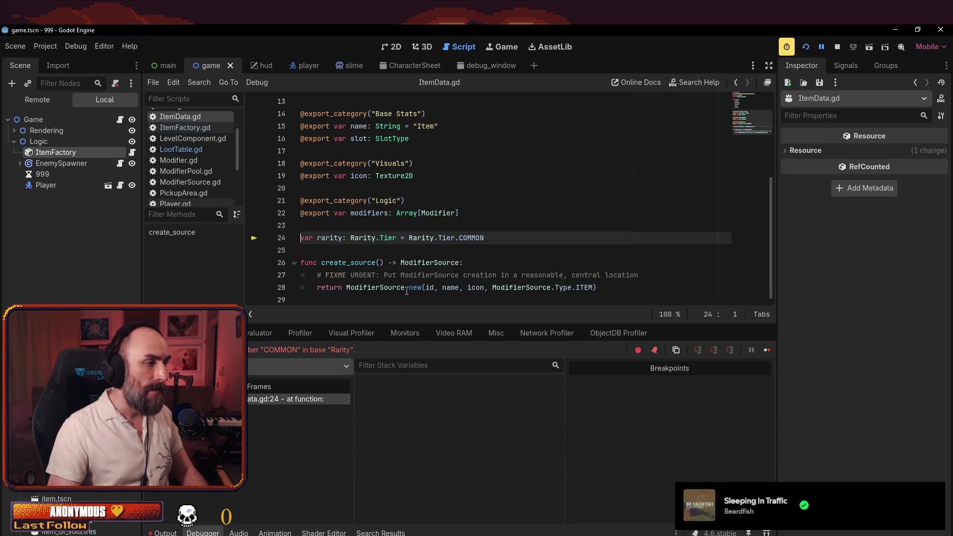
{"action": "mouse_move", "coordinate": [380, 240]}
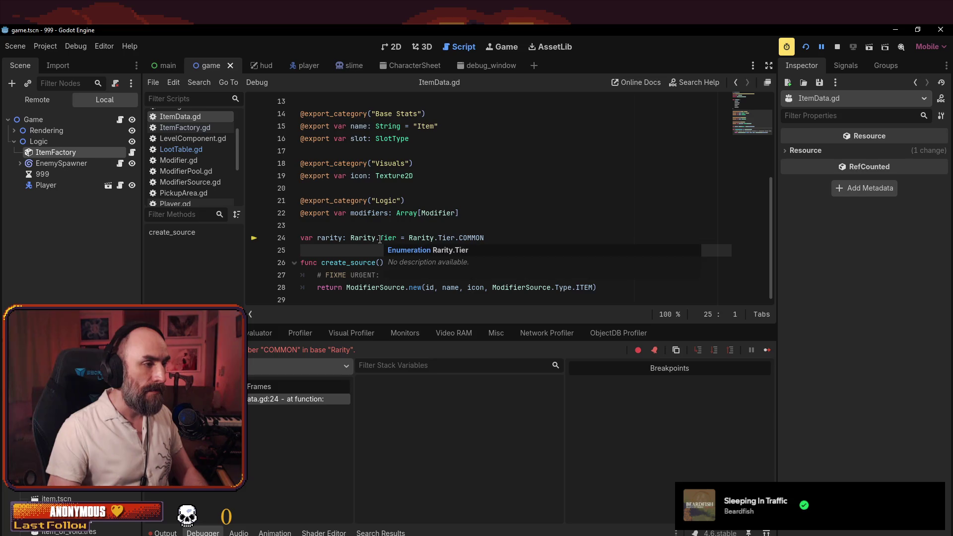
{"action": "left_click", "coordinate": [734, 82]}
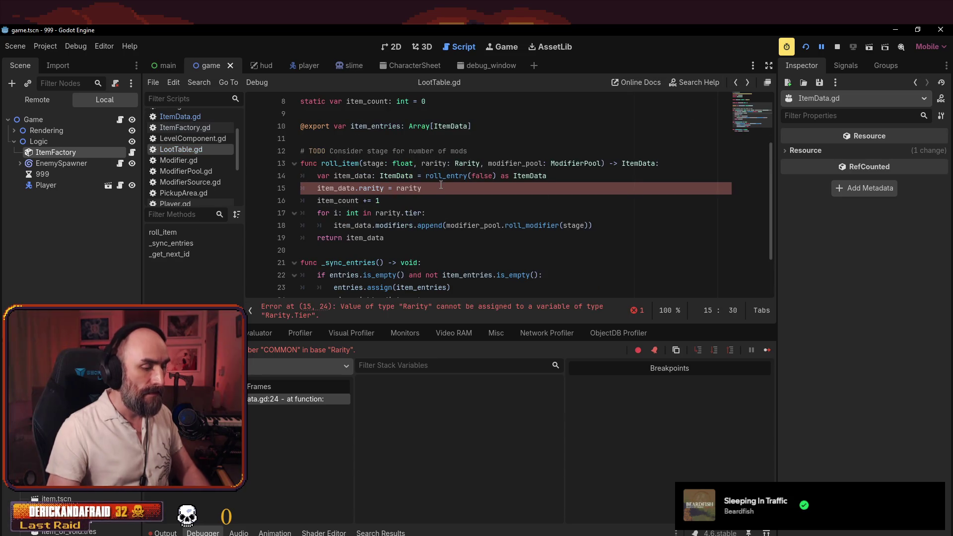
{"action": "type", "text": ".ti"}
{"action": "key", "text": "Return"}
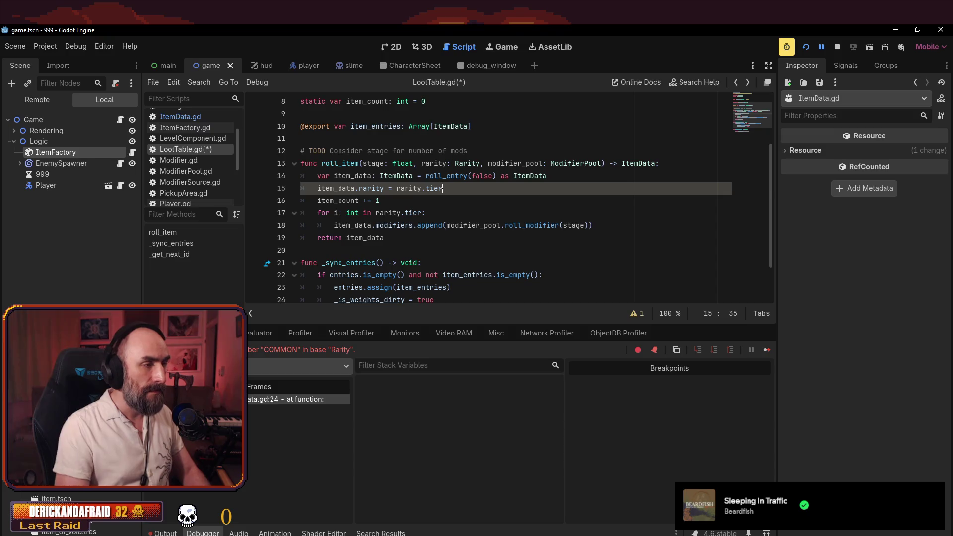
{"action": "key", "text": "ctrl+s"}
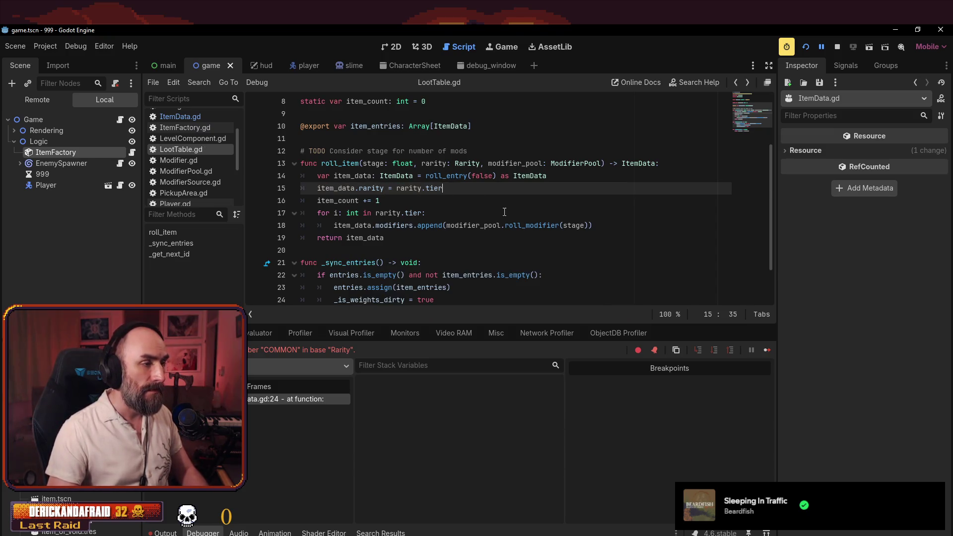
{"action": "key", "text": "F5"}
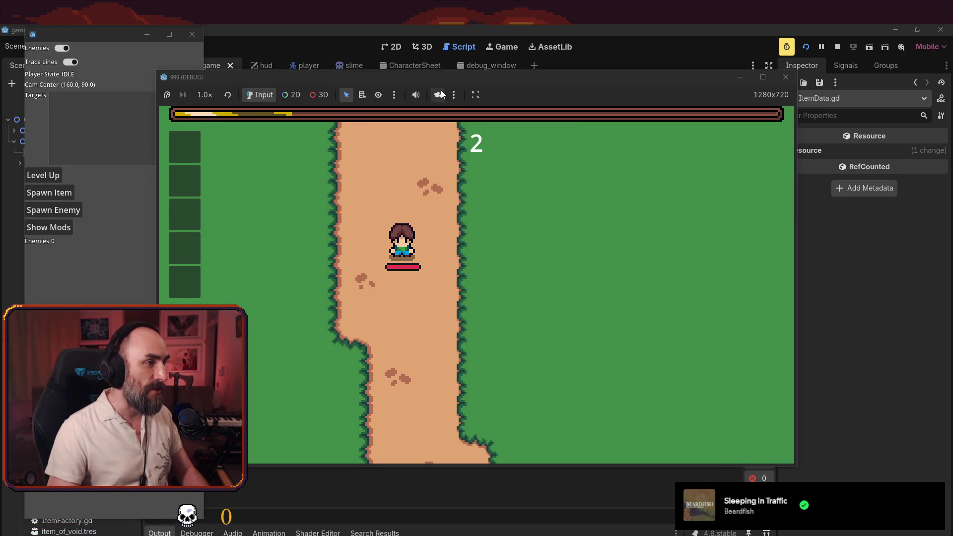
Spawn about a dozen items such as Full Plate and Ring of Fire, then close the game
{"action": "left_click_drag", "start_coordinate": [463, 80], "coordinate": [508, 79]}
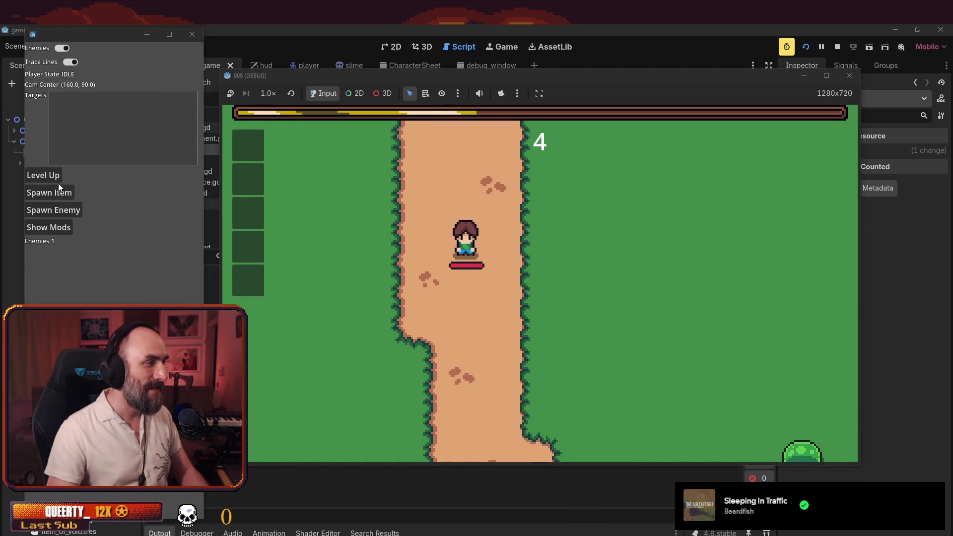
{"action": "left_click", "coordinate": [50, 193]}
{"action": "left_click", "coordinate": [49, 193]}
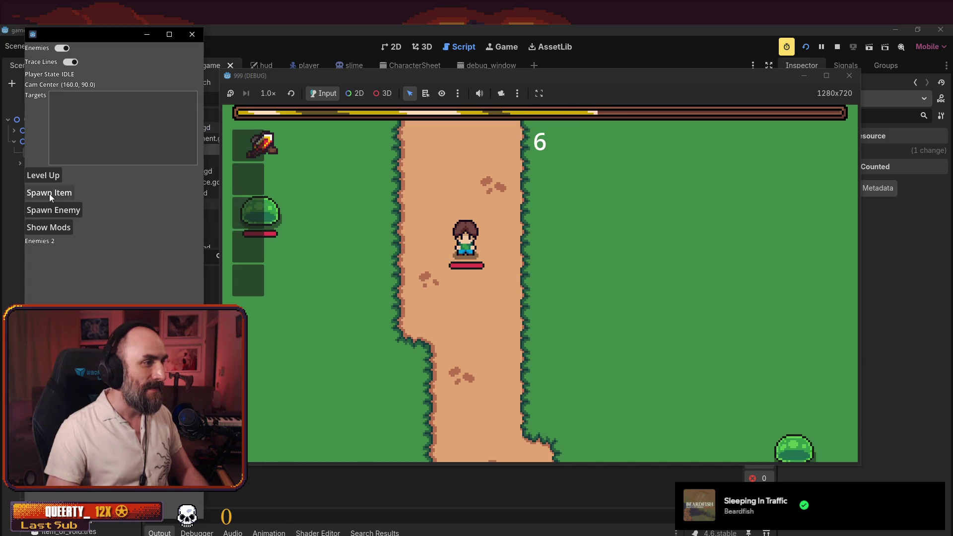
{"action": "left_click", "coordinate": [49, 194]}
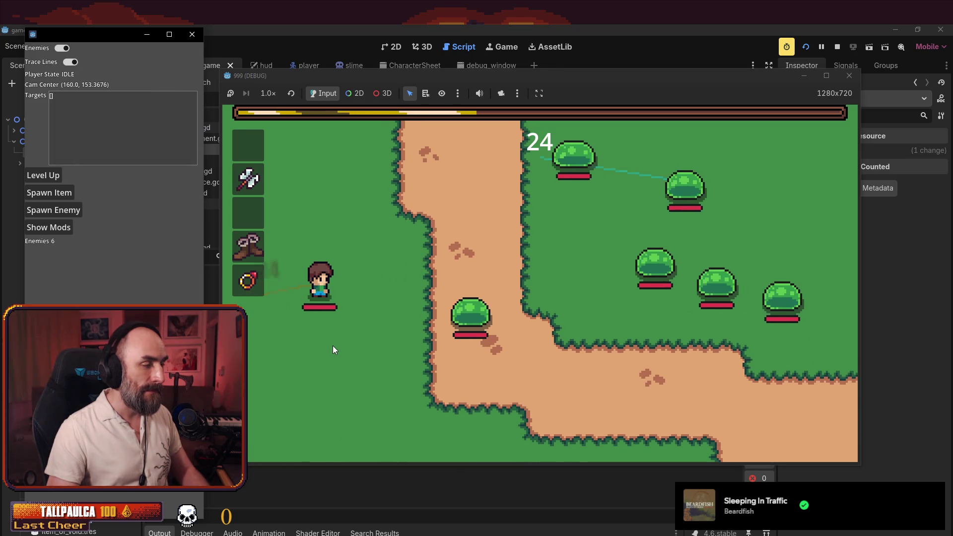
{"action": "left_click", "coordinate": [55, 196]}
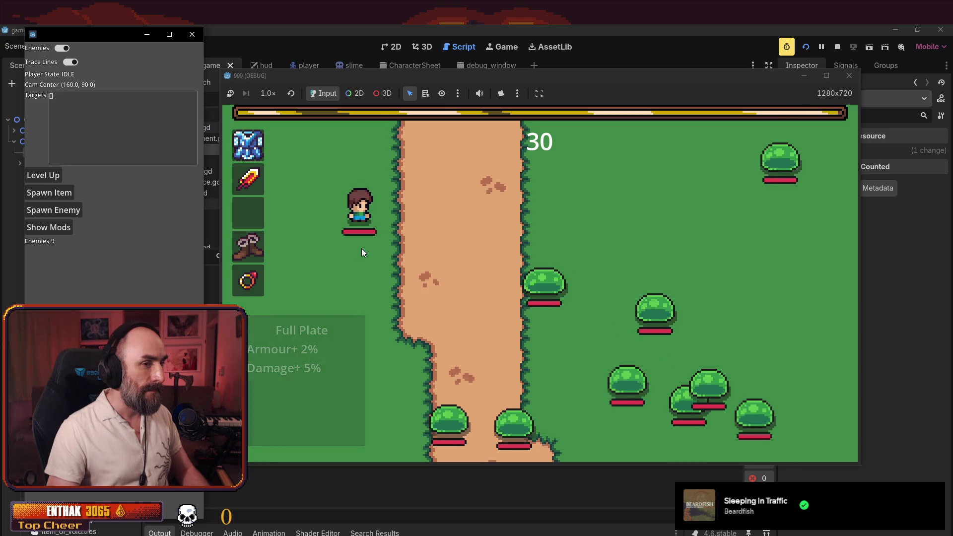
{"action": "left_click", "coordinate": [63, 190]}
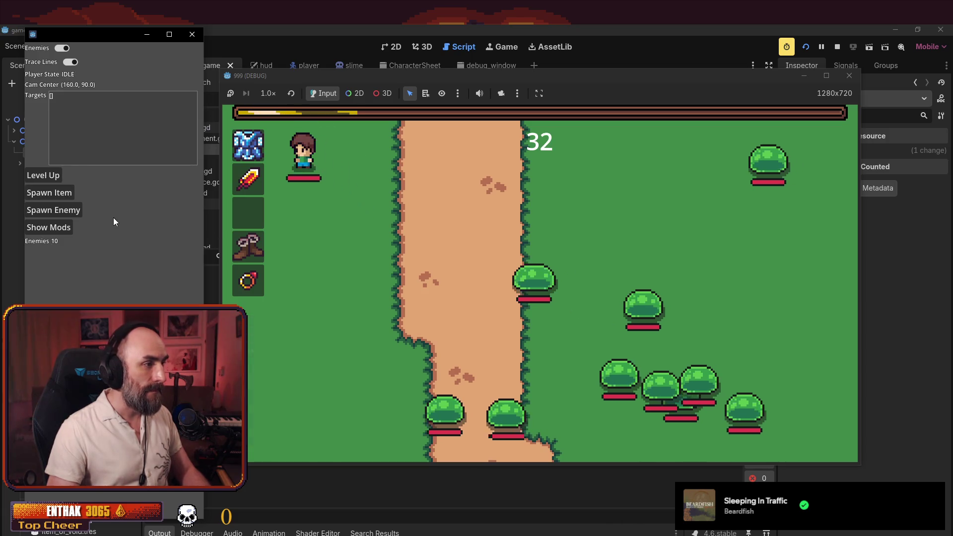
{"action": "left_click", "coordinate": [53, 193]}
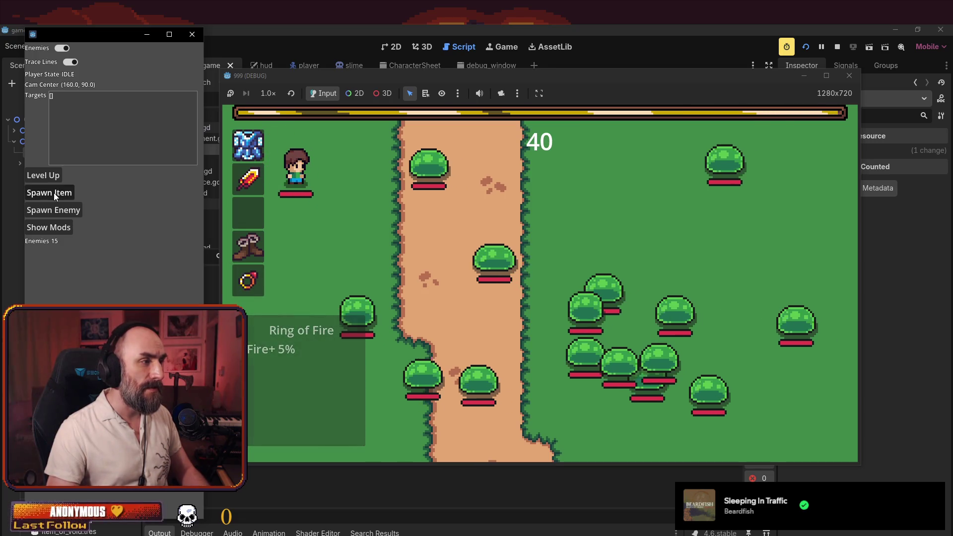
{"action": "left_click", "coordinate": [54, 192]}
{"action": "left_click", "coordinate": [53, 193]}
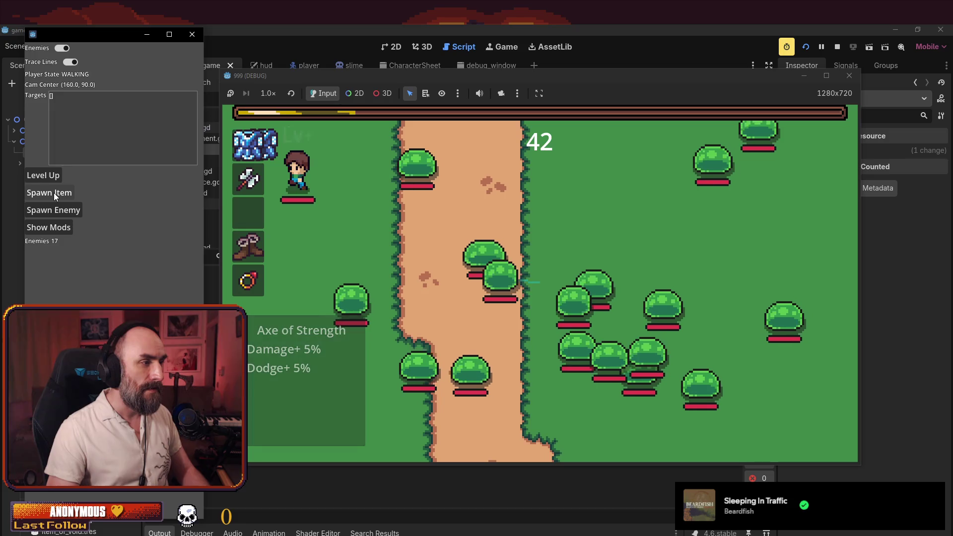
{"action": "left_click", "coordinate": [54, 192]}
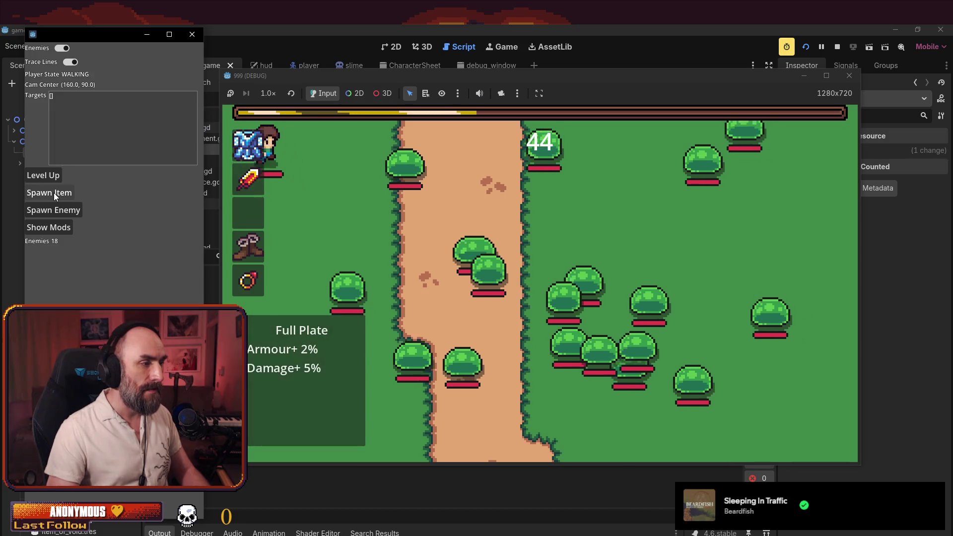
{"action": "left_click", "coordinate": [54, 193]}
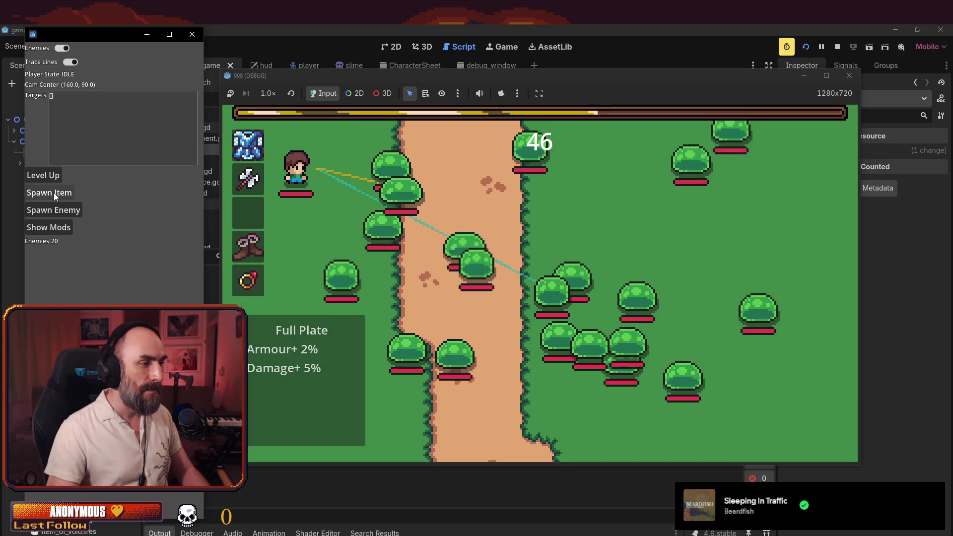
{"action": "left_click", "coordinate": [54, 193]}
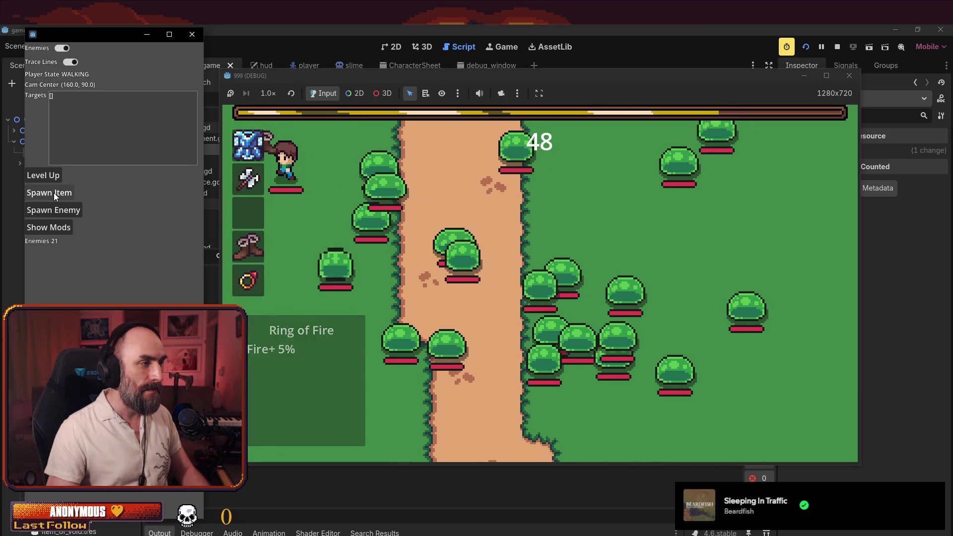
{"action": "left_click", "coordinate": [54, 192]}
{"action": "left_click", "coordinate": [53, 193]}
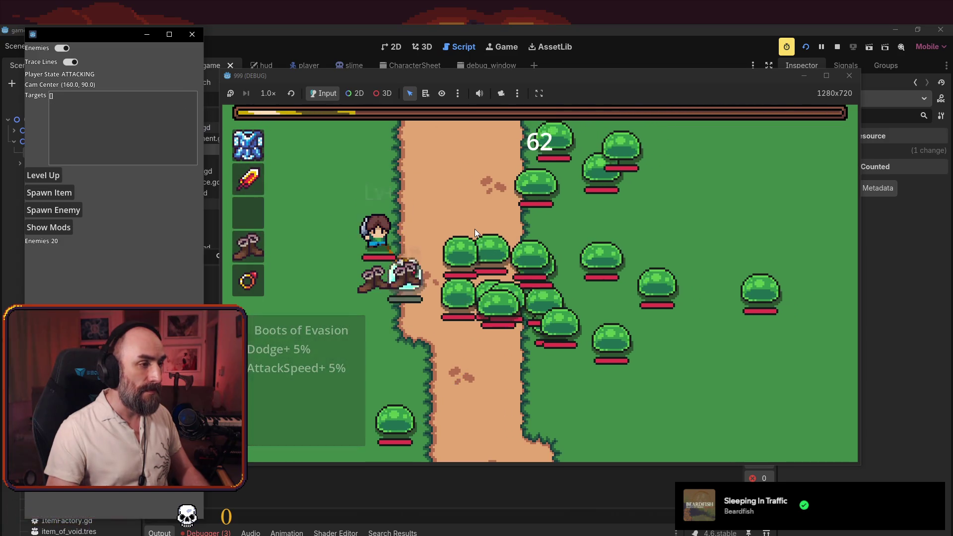
{"action": "left_click", "coordinate": [850, 76]}
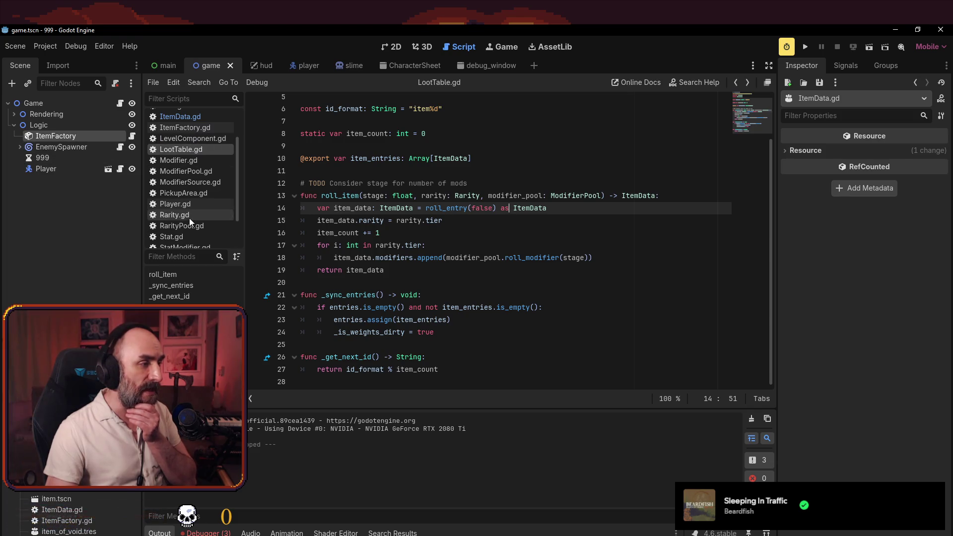
Open ItemFactory.gd from the script list and scroll down to spawn_item
{"action": "scroll", "coordinate": [189, 218], "scroll_direction": "down", "scroll_amount": 3}
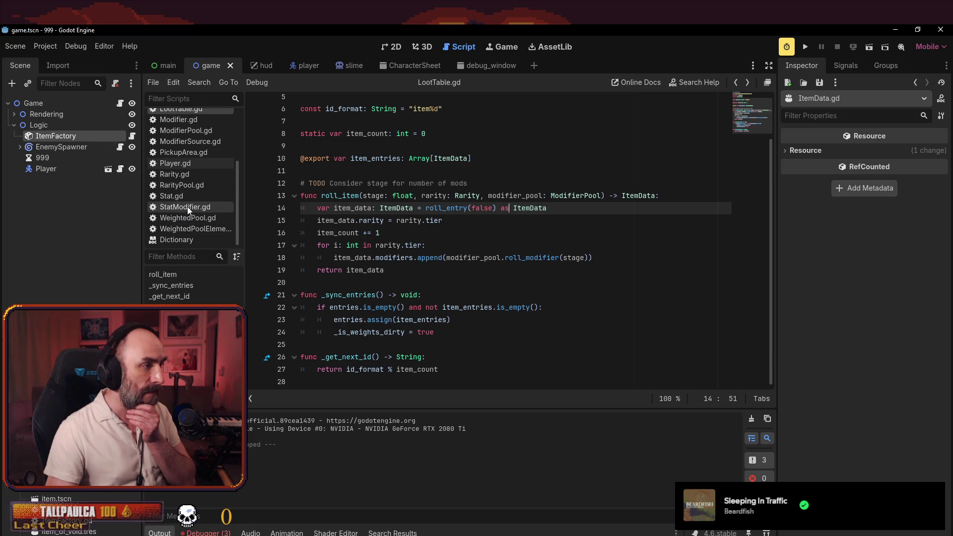
{"action": "scroll", "coordinate": [188, 206], "scroll_direction": "up", "scroll_amount": 4}
{"action": "left_click", "coordinate": [185, 148]}
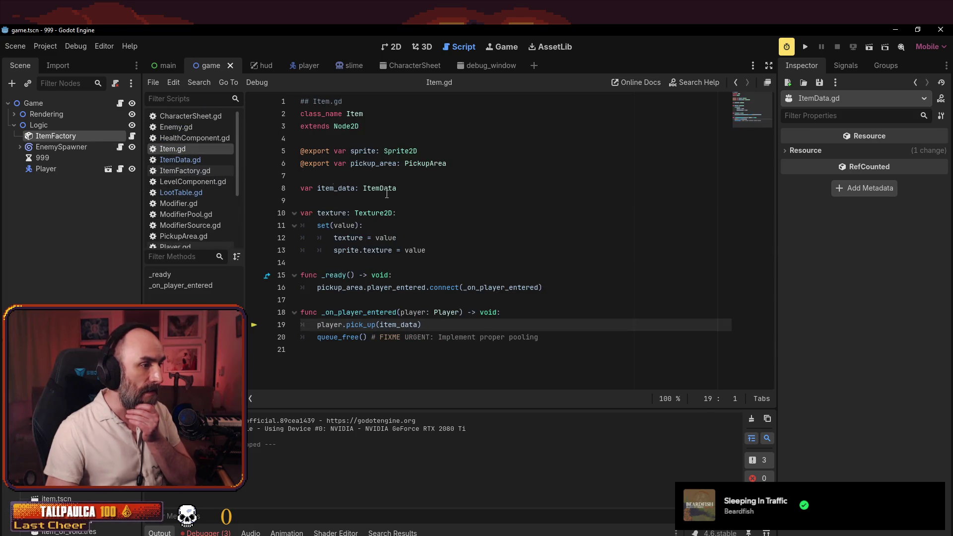
{"action": "left_click", "coordinate": [180, 169]}
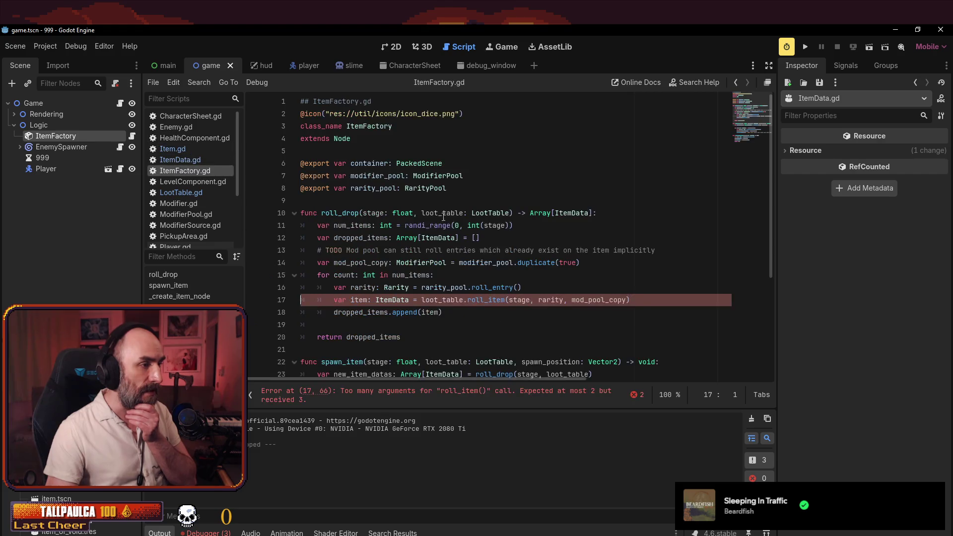
{"action": "scroll", "coordinate": [474, 285], "scroll_direction": "down", "scroll_amount": 4}
{"action": "scroll", "coordinate": [474, 285], "scroll_direction": "up", "scroll_amount": 4}
{"action": "scroll", "coordinate": [474, 286], "scroll_direction": "down", "scroll_amount": 1}
{"action": "scroll", "coordinate": [474, 285], "scroll_direction": "down", "scroll_amount": 3}
Review how spawn_item and _create_item_node use item_data for textures, then save the scene
{"action": "left_click", "coordinate": [393, 239]}
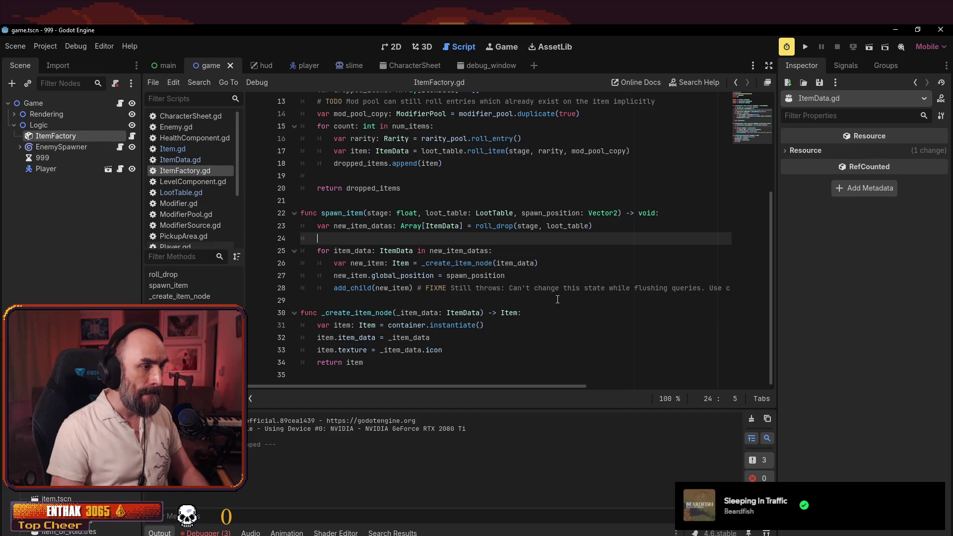
{"action": "key", "text": "Down"}
{"action": "key", "text": "Down"}
{"action": "key", "text": "Left"}
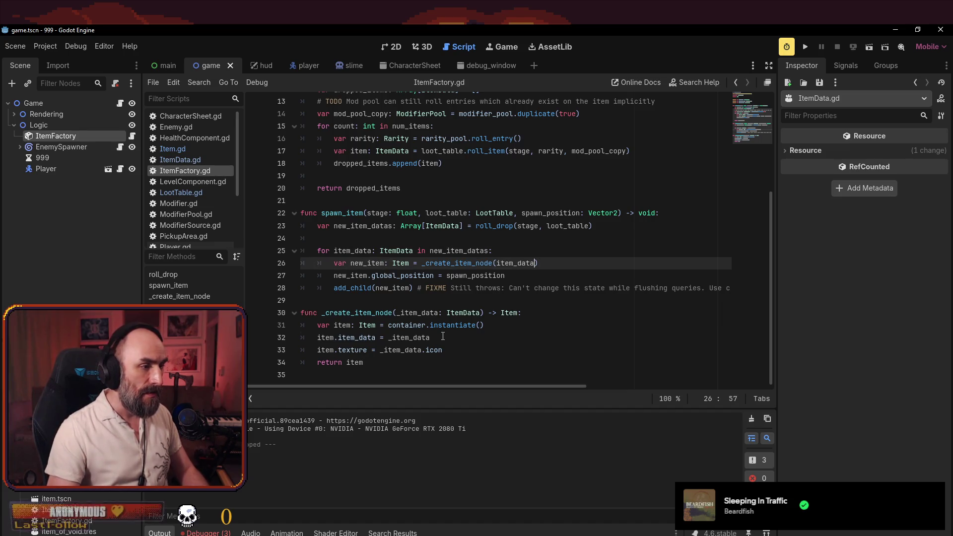
{"action": "left_click", "coordinate": [591, 338]}
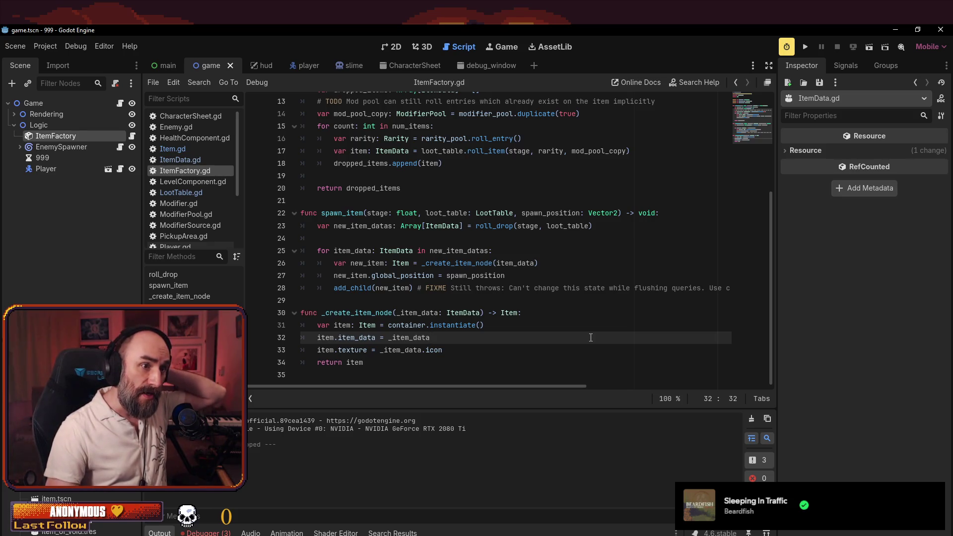
{"action": "left_click", "coordinate": [462, 239]}
{"action": "key", "text": "ctrl+s"}
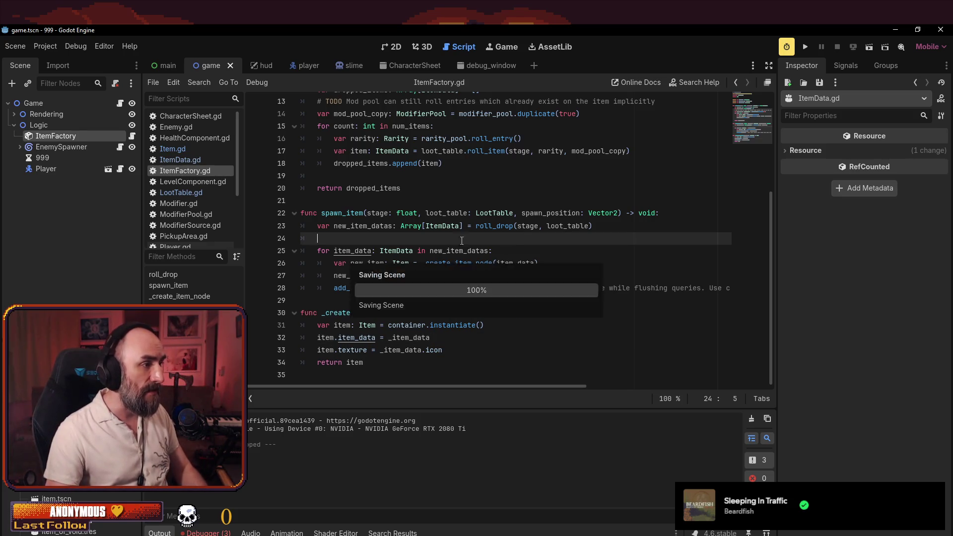
{"action": "scroll", "coordinate": [196, 177], "scroll_direction": "down", "scroll_amount": 3}
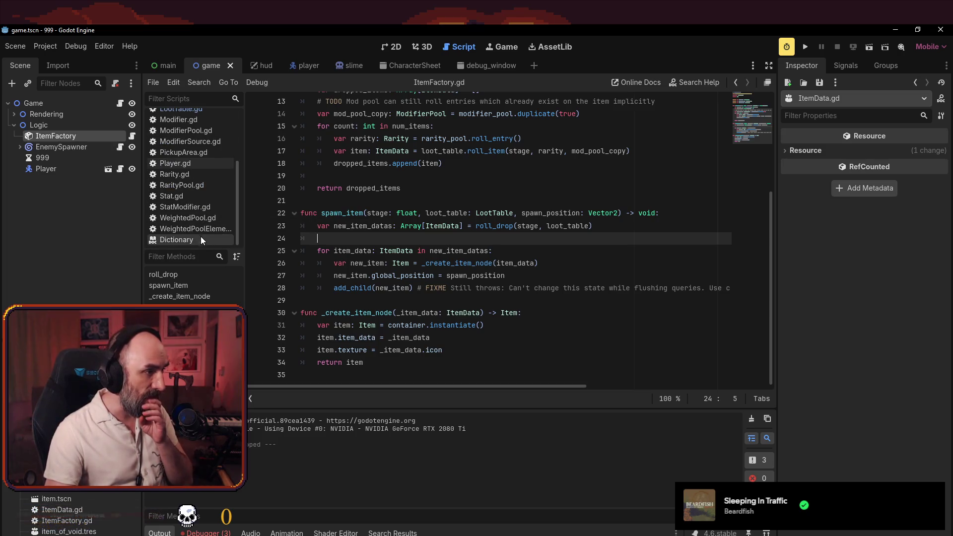
{"action": "left_click", "coordinate": [186, 172]}
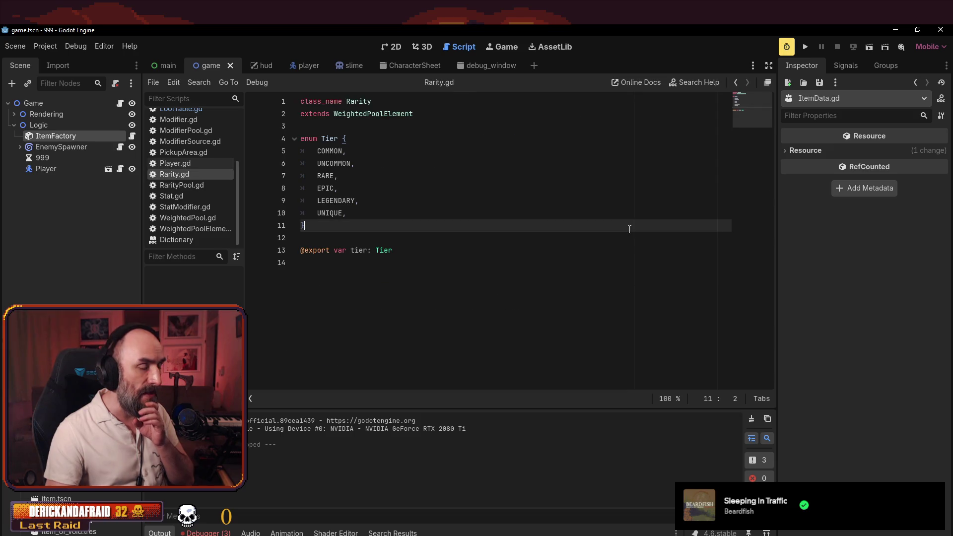
{"action": "left_click", "coordinate": [459, 236]}
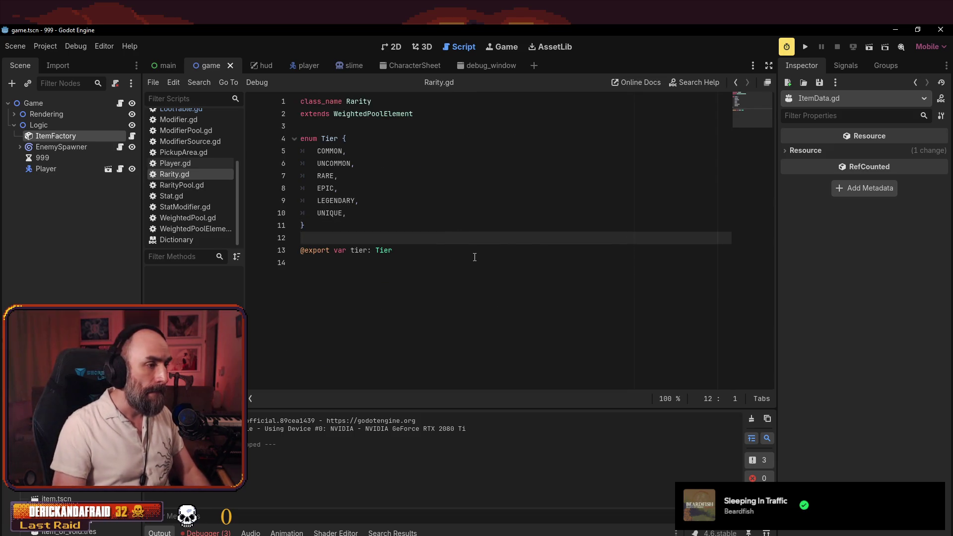
{"action": "left_click", "coordinate": [475, 257]}
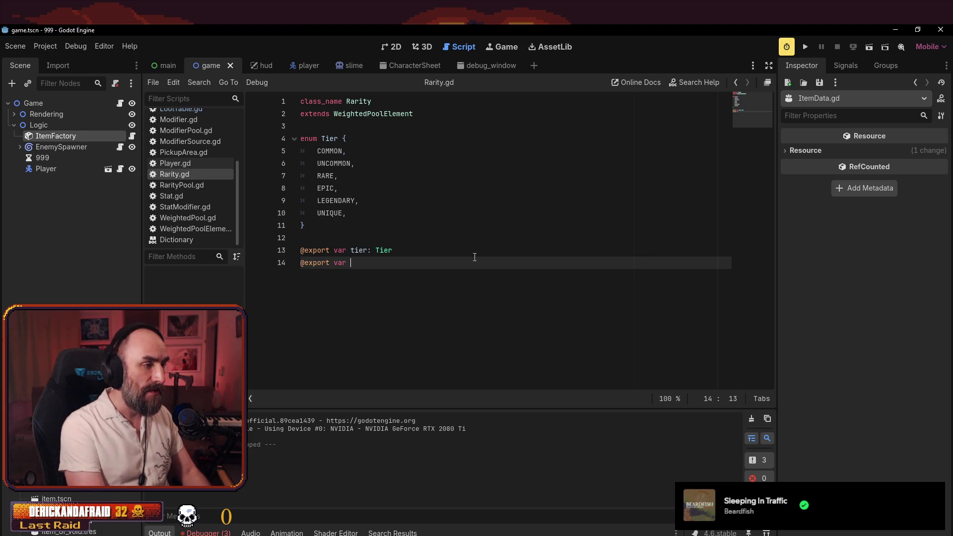
{"action": "type", "text": ": Text"}
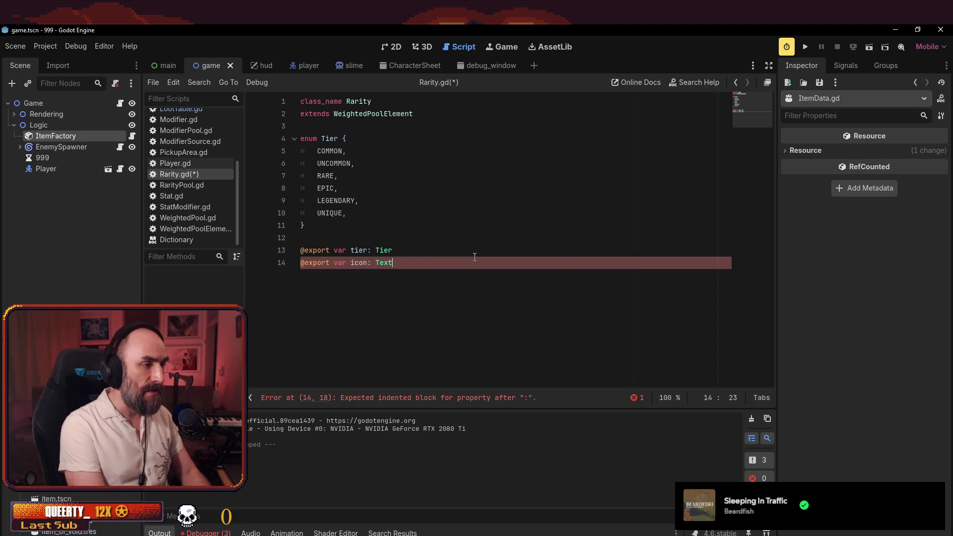
{"action": "type", "text": "ure"}
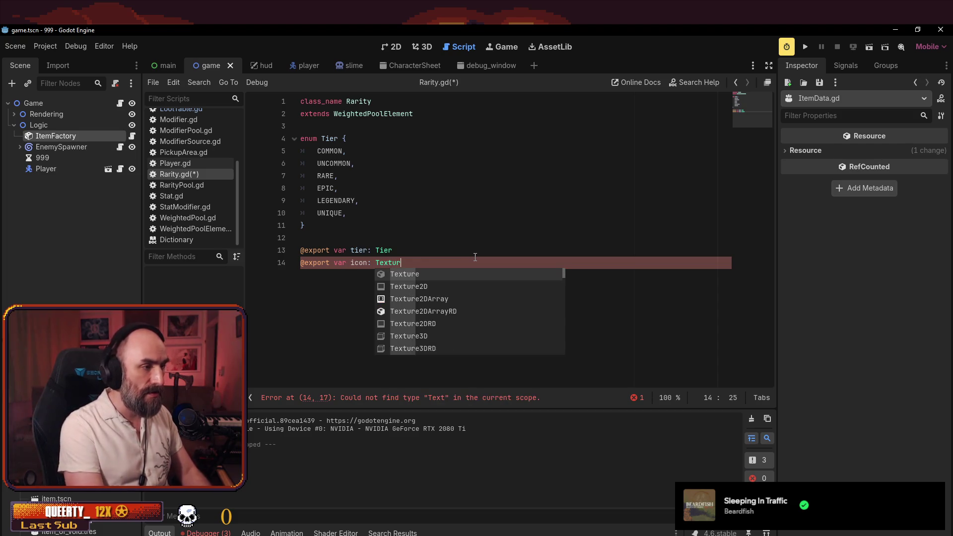
{"action": "key", "text": "Down"}
{"action": "key", "text": "Return"}
{"action": "key", "text": "ctrl+s"}
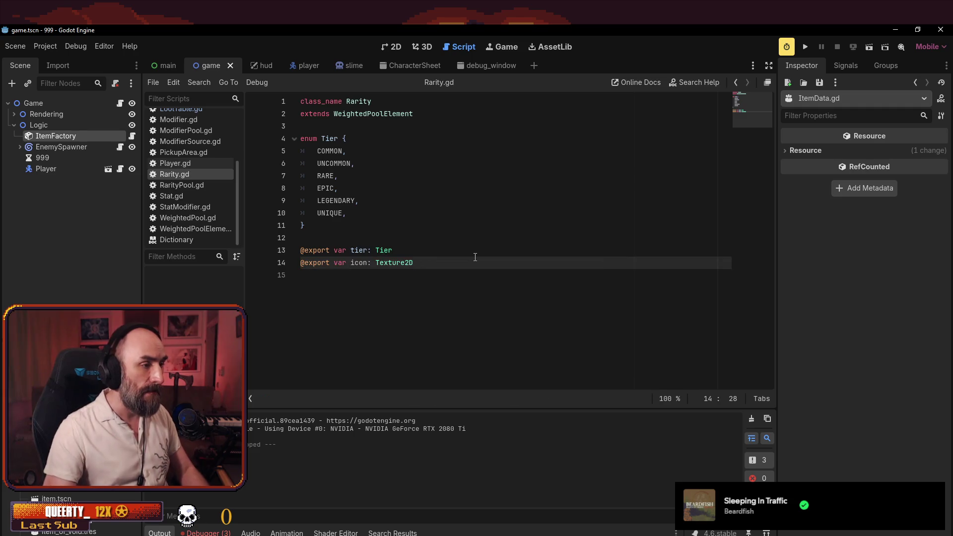
{"action": "key", "text": "Return"}
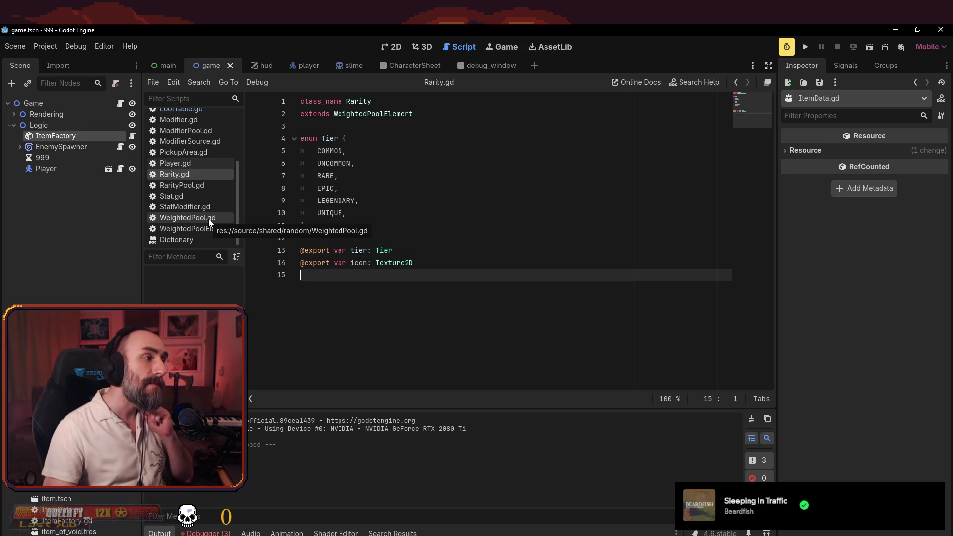
{"action": "left_click", "coordinate": [183, 187]}
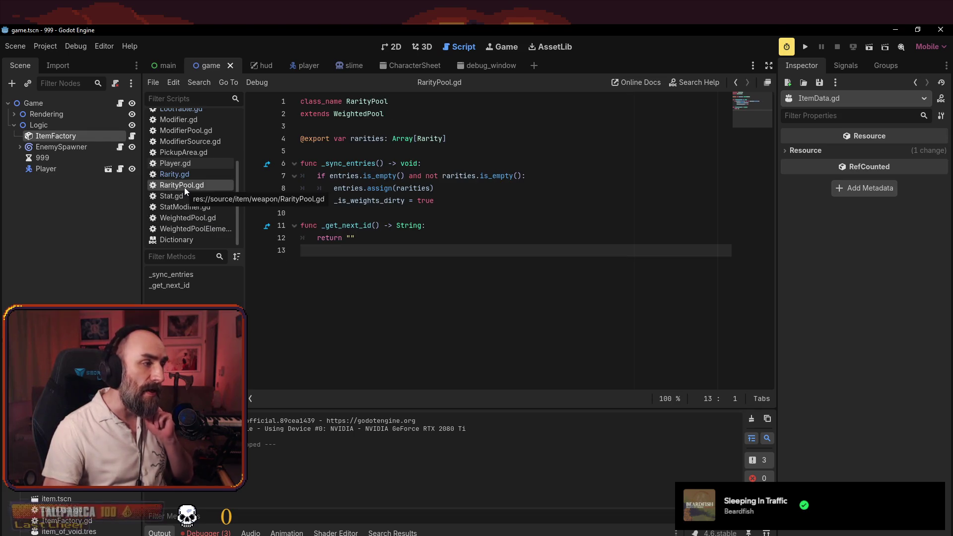
On ItemFactory, set rarity1.png, rarity2.png and rarity3.png as the Common, Uncommon and Rare icons
{"action": "left_click", "coordinate": [65, 136]}
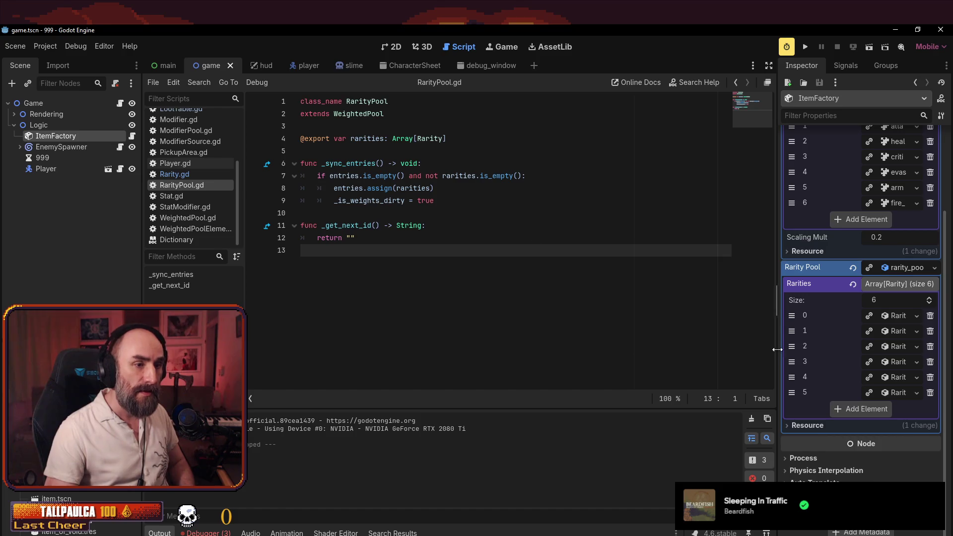
{"action": "left_click", "coordinate": [893, 316]}
{"action": "scroll", "coordinate": [75, 496], "scroll_direction": "down", "scroll_amount": 2}
{"action": "scroll", "coordinate": [75, 496], "scroll_direction": "up", "scroll_amount": 3}
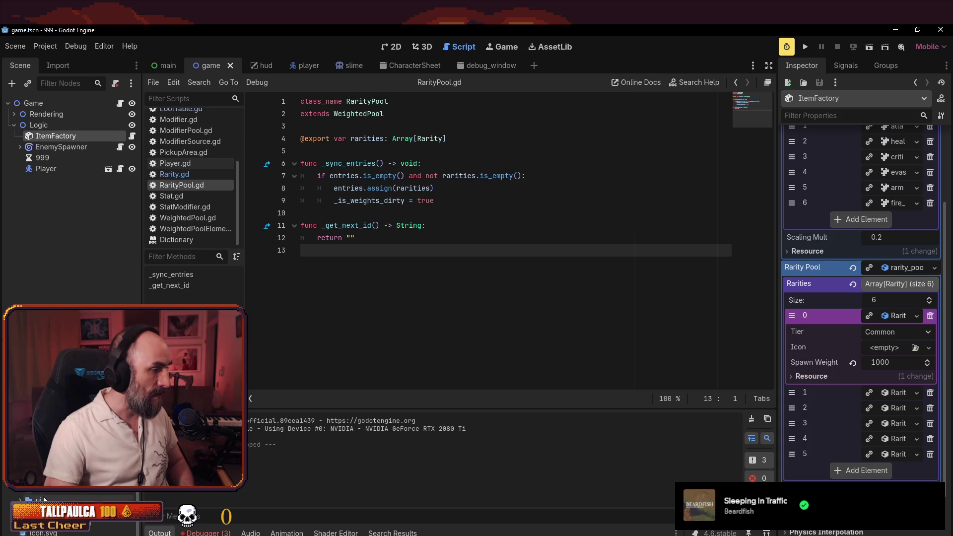
{"action": "scroll", "coordinate": [75, 496], "scroll_direction": "up", "scroll_amount": 5}
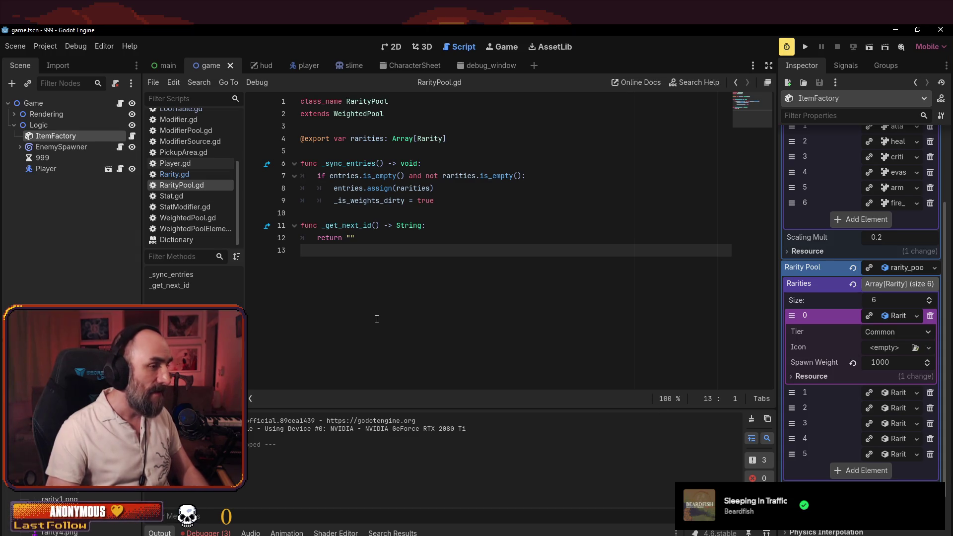
{"action": "mouse_move", "coordinate": [57, 499]}
{"action": "left_mouse_down"}
{"action": "mouse_move", "coordinate": [563, 437]}
{"action": "mouse_move", "coordinate": [886, 352]}
{"action": "left_mouse_up"}
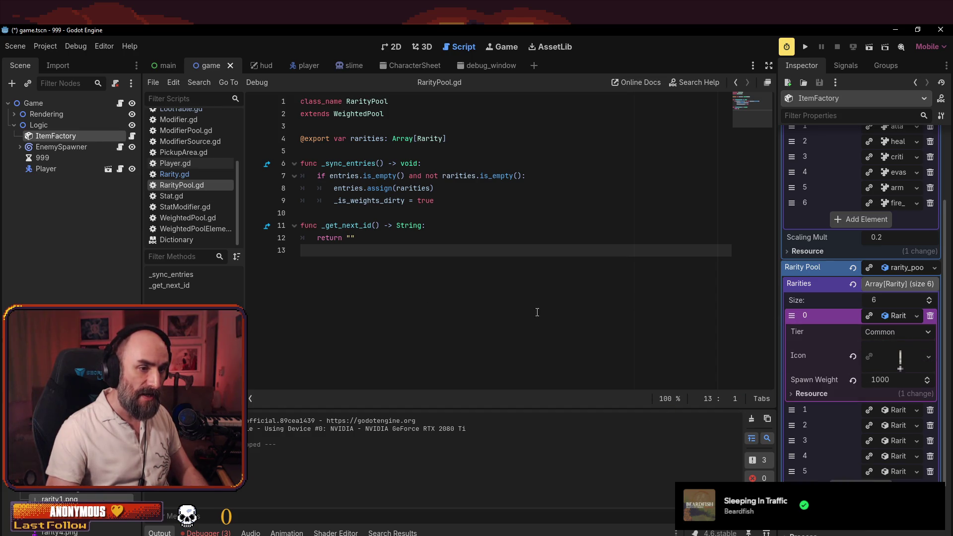
{"action": "left_click", "coordinate": [896, 410]}
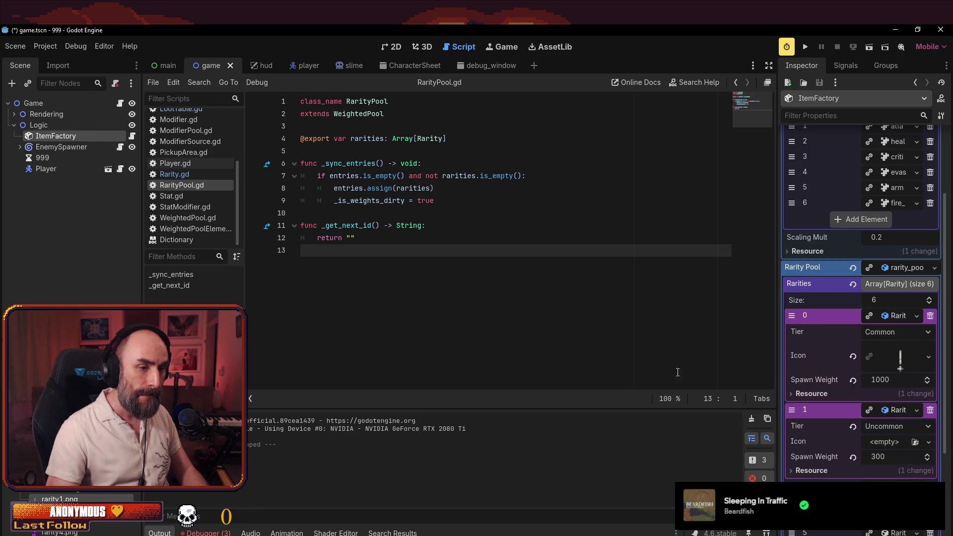
{"action": "left_click_drag", "start_coordinate": [60, 510], "coordinate": [893, 441]}
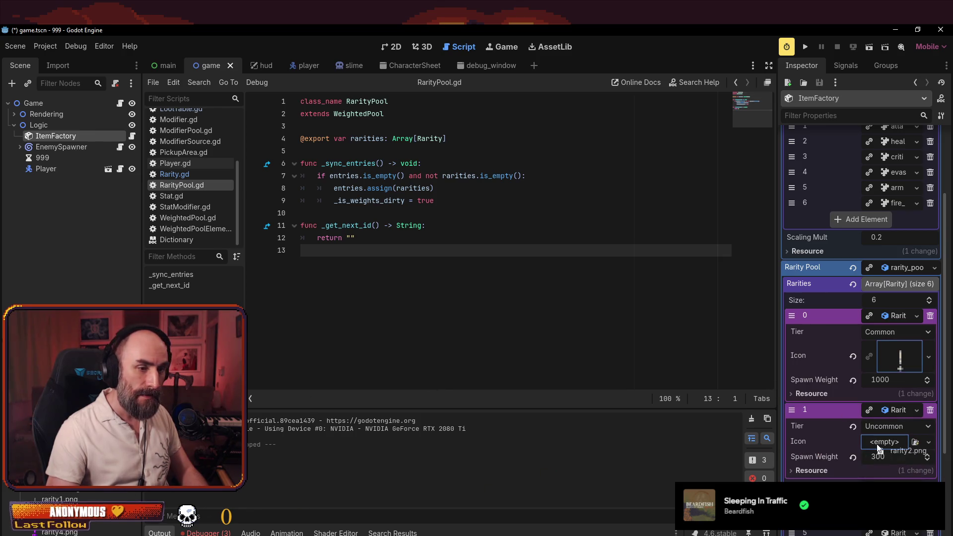
{"action": "scroll", "coordinate": [887, 456], "scroll_direction": "down", "scroll_amount": 3}
{"action": "left_click", "coordinate": [888, 347]}
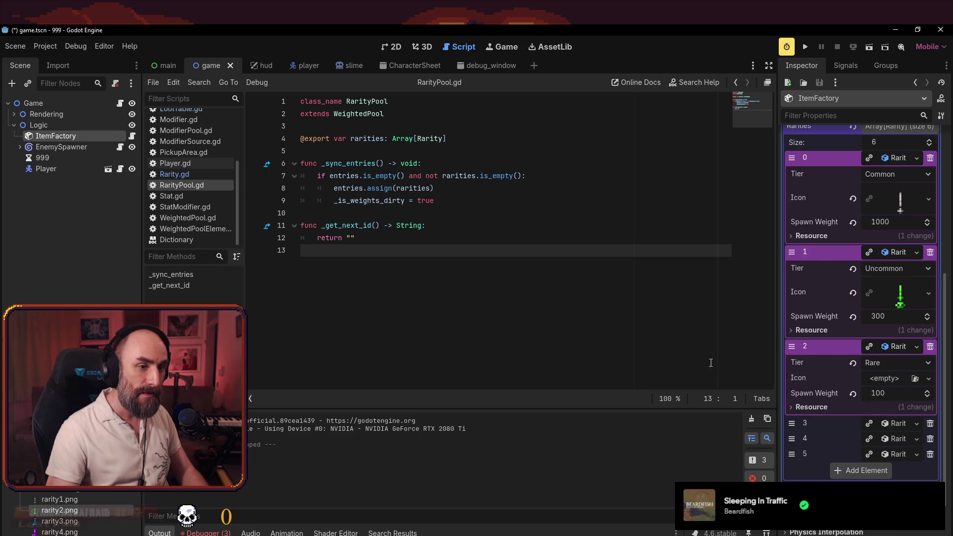
{"action": "mouse_move", "coordinate": [59, 520]}
{"action": "left_mouse_down"}
{"action": "mouse_move", "coordinate": [645, 477]}
{"action": "mouse_move", "coordinate": [893, 380]}
{"action": "left_mouse_up"}
Give the Epic, Legendary and Unique tiers their icons, starting with rarity4.png and rarity5.png, then save the scene
{"action": "scroll", "coordinate": [861, 381], "scroll_direction": "down", "scroll_amount": 2}
{"action": "left_click", "coordinate": [890, 363]}
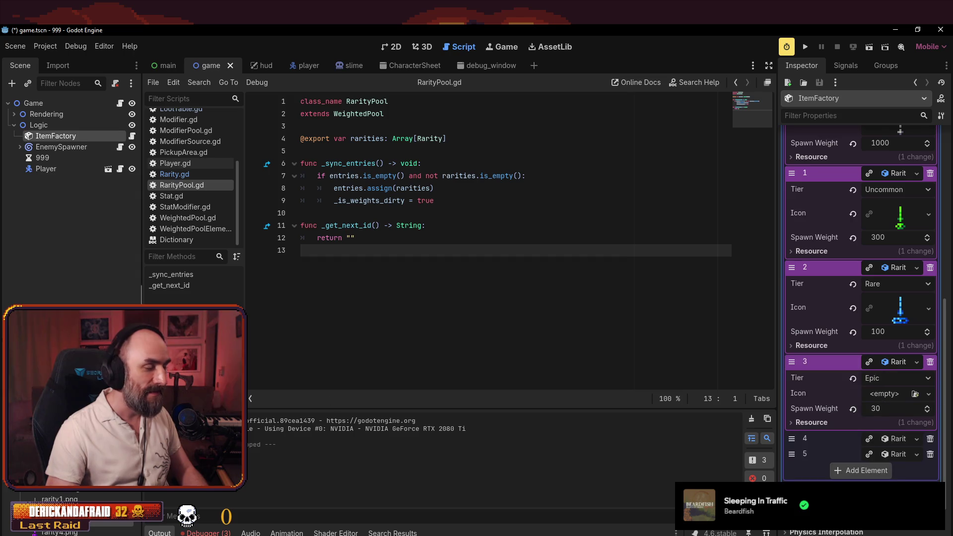
{"action": "mouse_move", "coordinate": [60, 532]}
{"action": "left_mouse_down"}
{"action": "mouse_move", "coordinate": [638, 462]}
{"action": "mouse_move", "coordinate": [874, 405]}
{"action": "left_mouse_up"}
{"action": "scroll", "coordinate": [876, 399], "scroll_direction": "down", "scroll_amount": 2}
{"action": "left_click", "coordinate": [884, 380]}
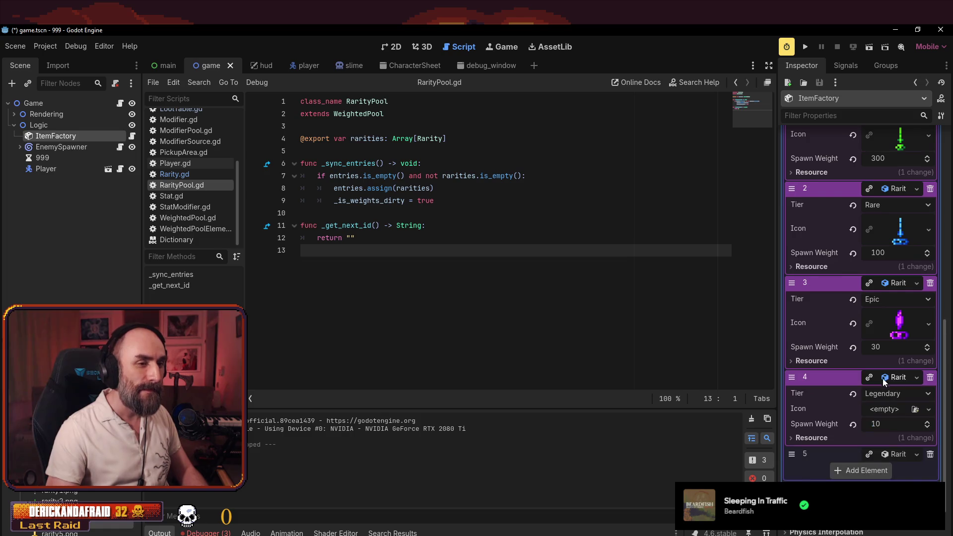
{"action": "left_click_drag", "start_coordinate": [59, 532], "coordinate": [876, 417]}
{"action": "scroll", "coordinate": [842, 414], "scroll_direction": "down", "scroll_amount": 2}
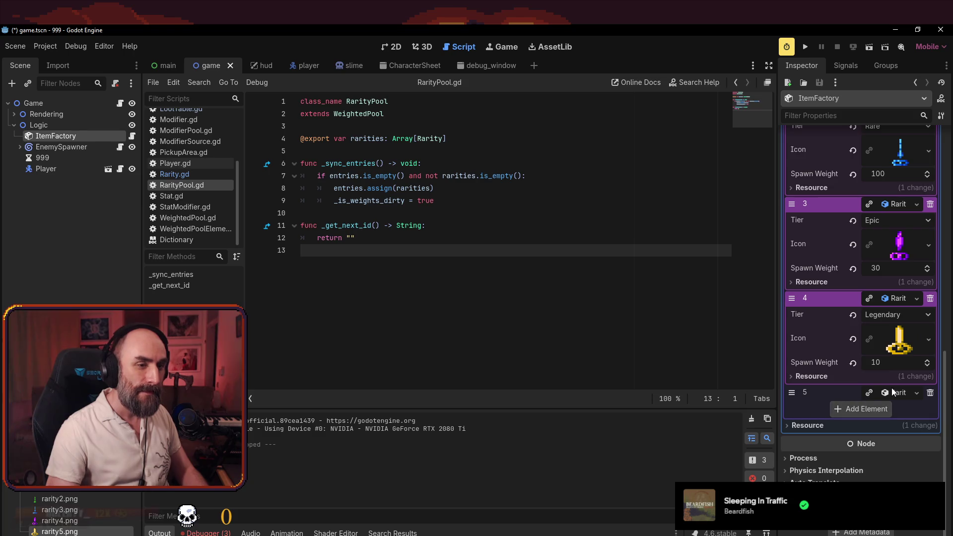
{"action": "scroll", "coordinate": [74, 511], "scroll_direction": "down", "scroll_amount": 2}
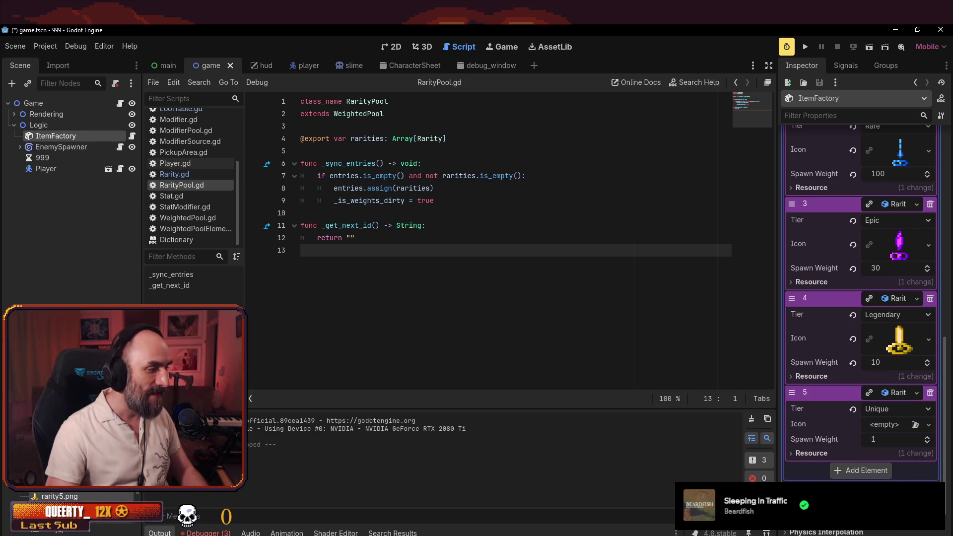
{"action": "mouse_move", "coordinate": [59, 496]}
{"action": "left_mouse_down"}
{"action": "mouse_move", "coordinate": [794, 457]}
{"action": "mouse_move", "coordinate": [889, 426]}
{"action": "left_mouse_up"}
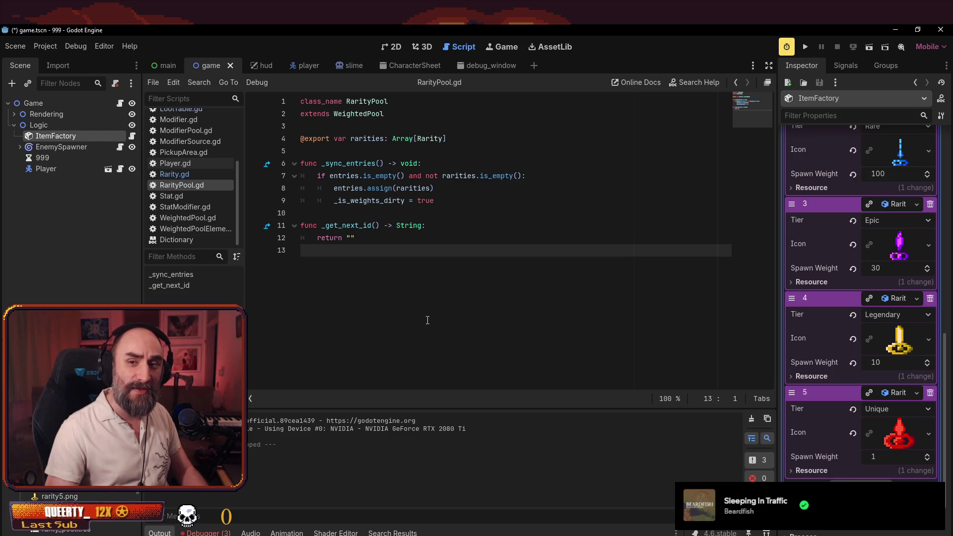
{"action": "key", "text": "ctrl+s"}
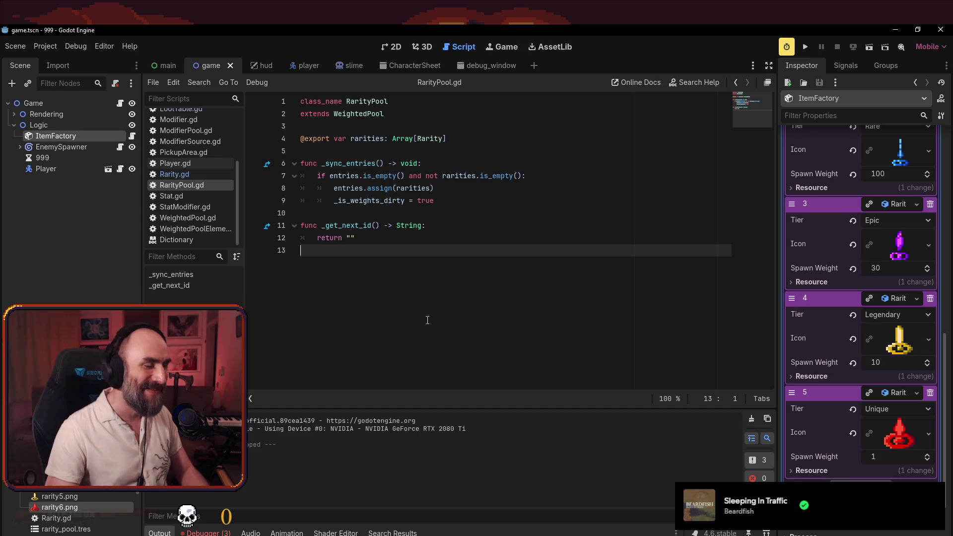
Change line 33 of ItemFactory.gd to 'item.texture = _item_data.rarity.icon' and save
{"action": "left_click", "coordinate": [735, 84]}
{"action": "left_click", "coordinate": [735, 84]}
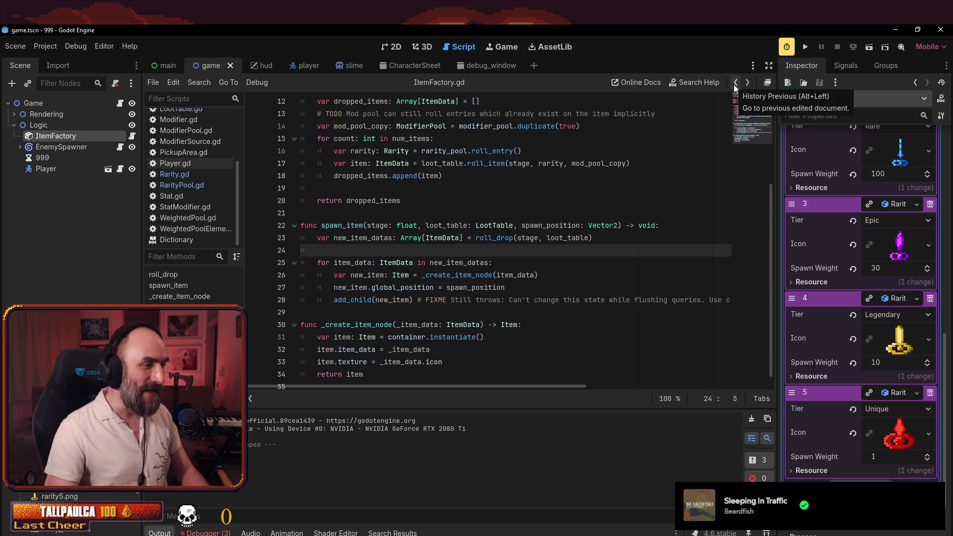
{"action": "left_click", "coordinate": [735, 83]}
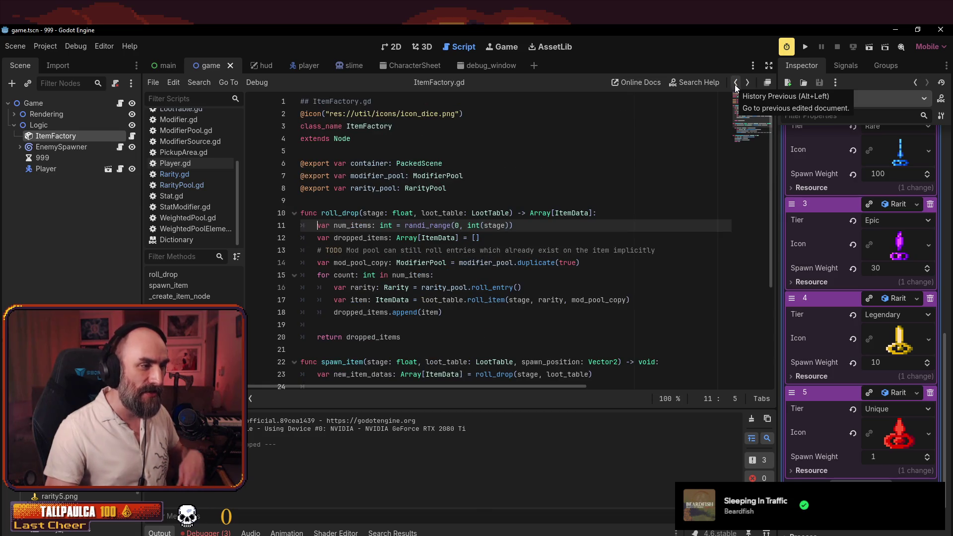
{"action": "scroll", "coordinate": [419, 283], "scroll_direction": "down", "scroll_amount": 4}
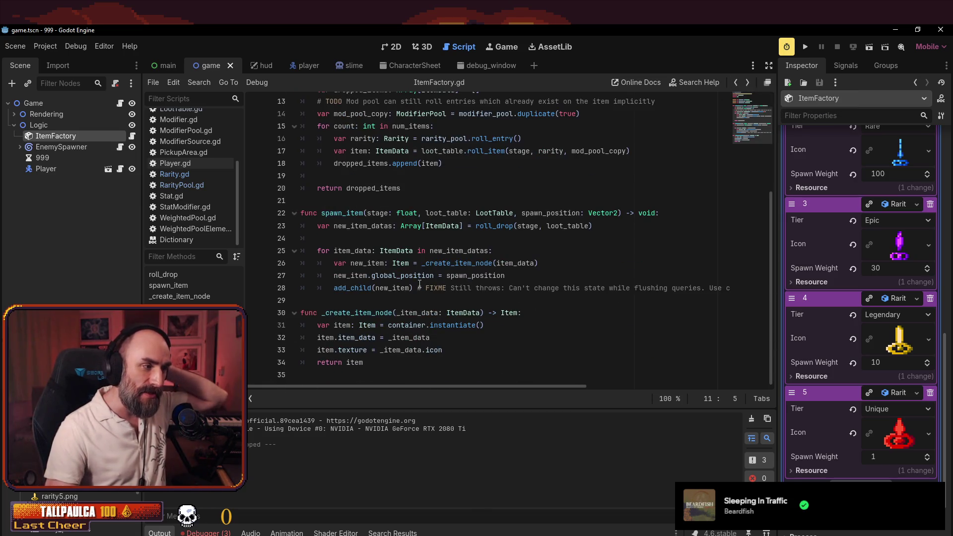
{"action": "left_click", "coordinate": [426, 341]}
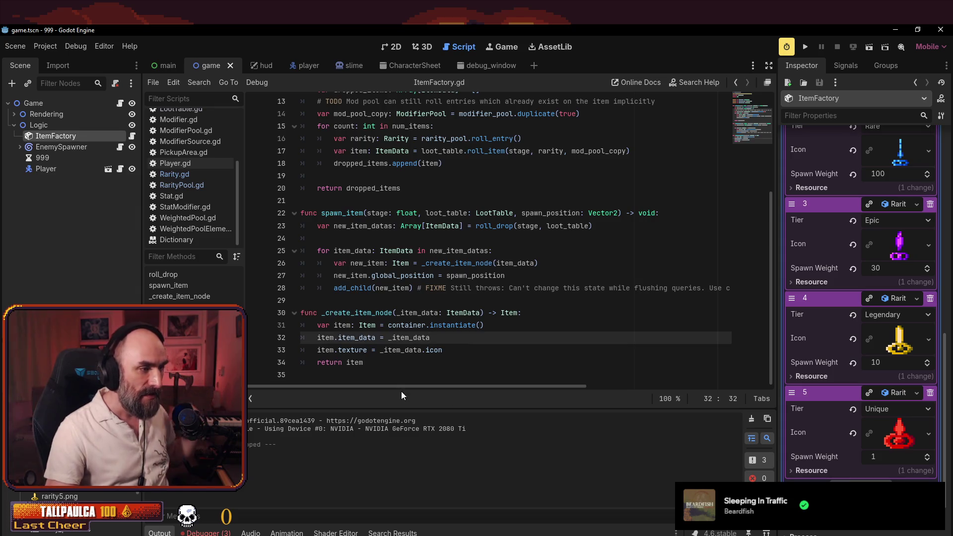
{"action": "left_click", "coordinate": [381, 350]}
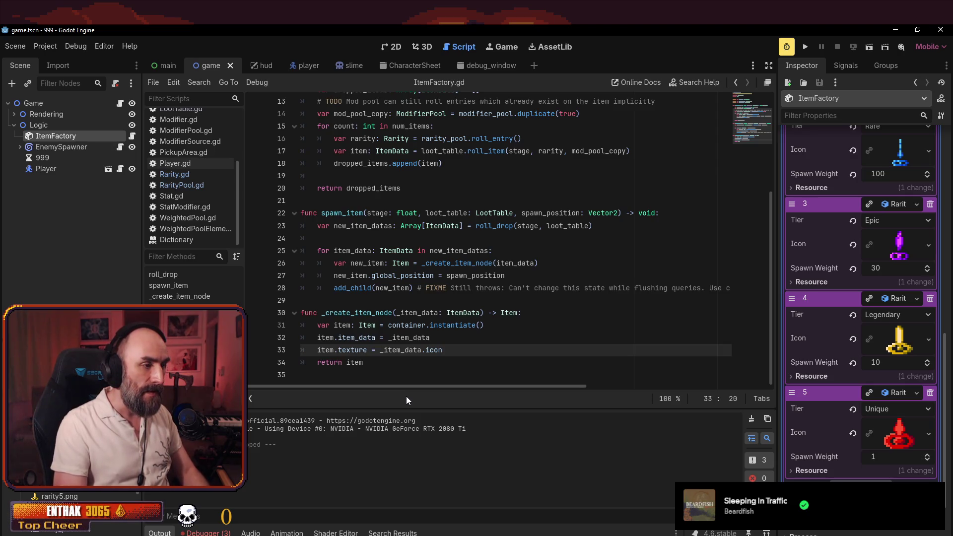
{"action": "key", "text": "End"}
{"action": "key", "text": "BackSpace"}
{"action": "key", "text": "BackSpace"}
{"action": "key", "text": "BackSpace"}
{"action": "type", "text": "ra"}
{"action": "key", "text": "Return"}
{"action": "type", "text": "."}
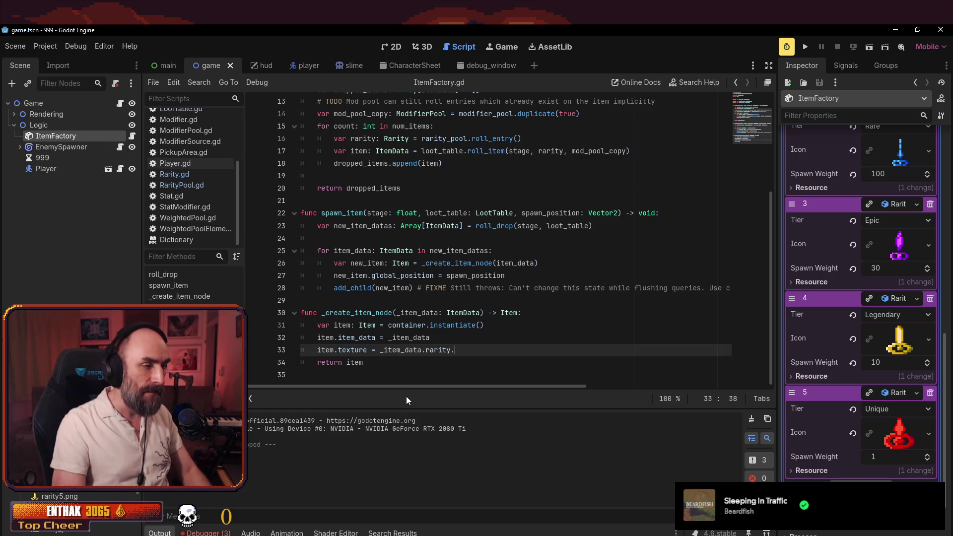
{"action": "type", "text": "icon"}
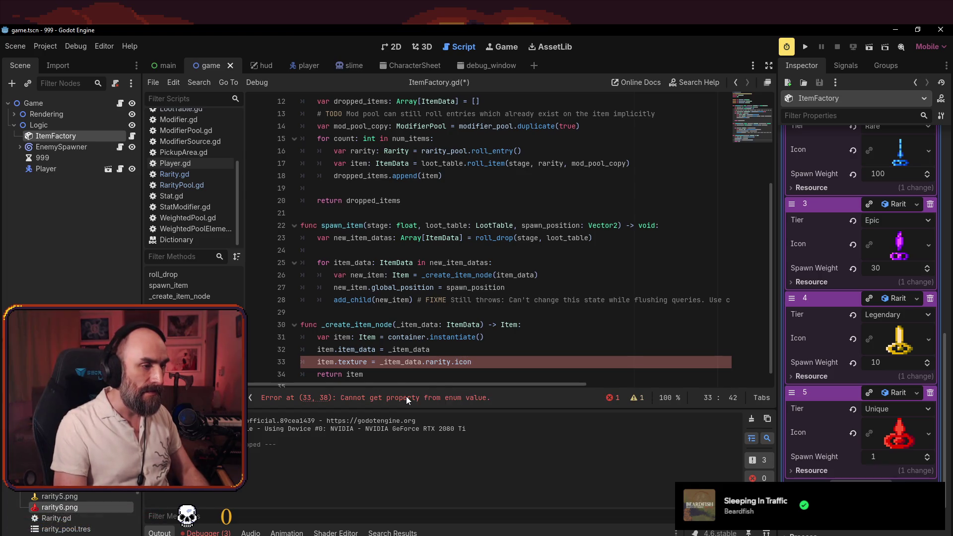
{"action": "key", "text": "Left"}
{"action": "key", "text": "Left"}
{"action": "key", "text": "Left"}
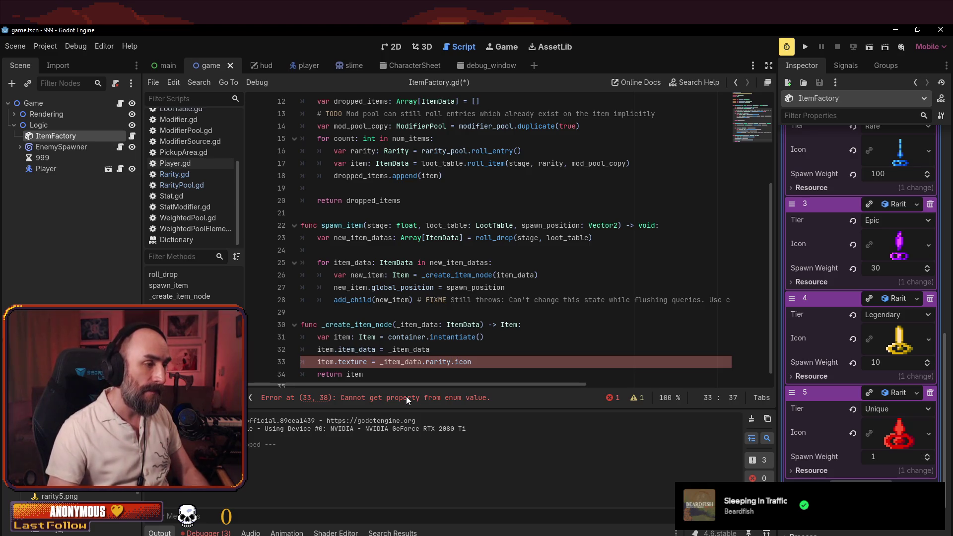
{"action": "key", "text": "ctrl+s"}
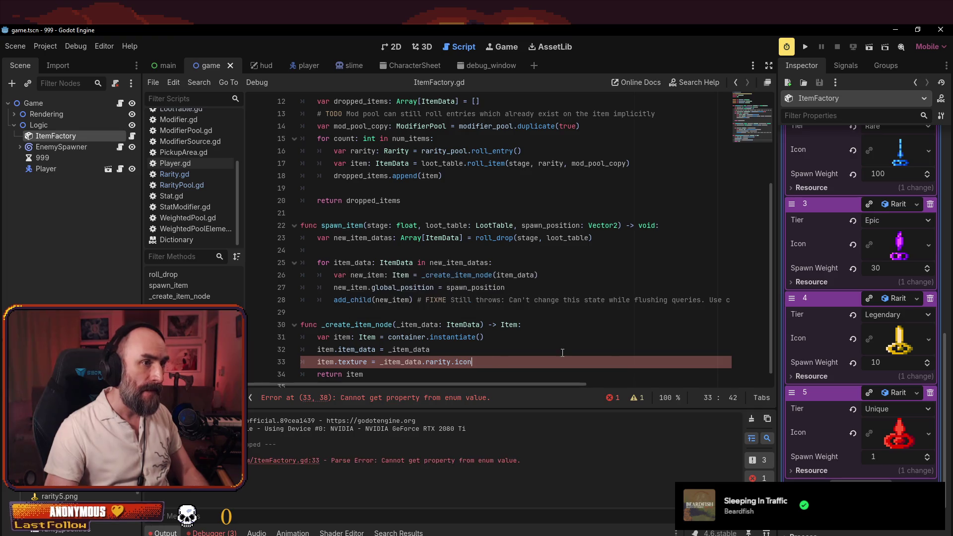
{"action": "left_click", "coordinate": [735, 87]}
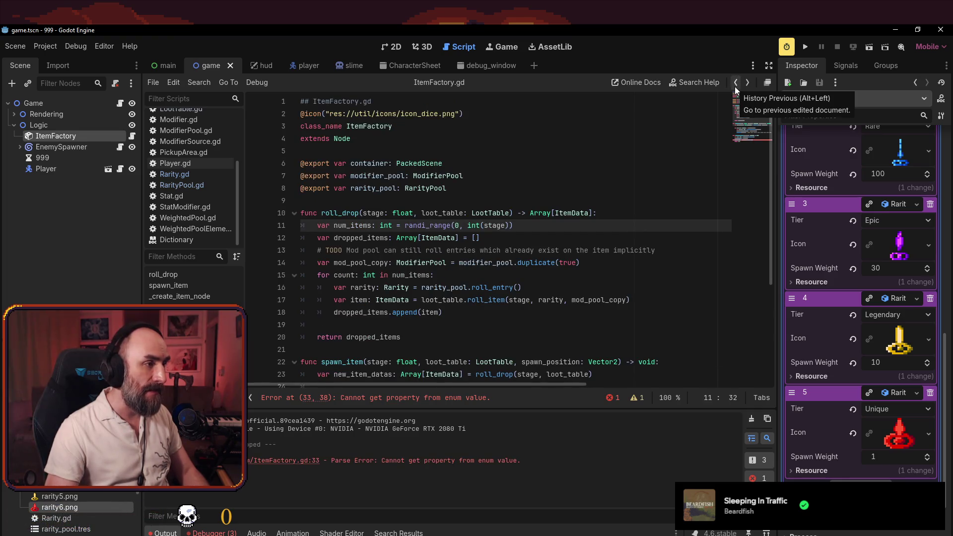
Step back through the editing history to Rarity.gd and inspect its tier declaration
{"action": "left_click", "coordinate": [734, 87]}
{"action": "left_click", "coordinate": [734, 86]}
{"action": "left_click", "coordinate": [735, 86]}
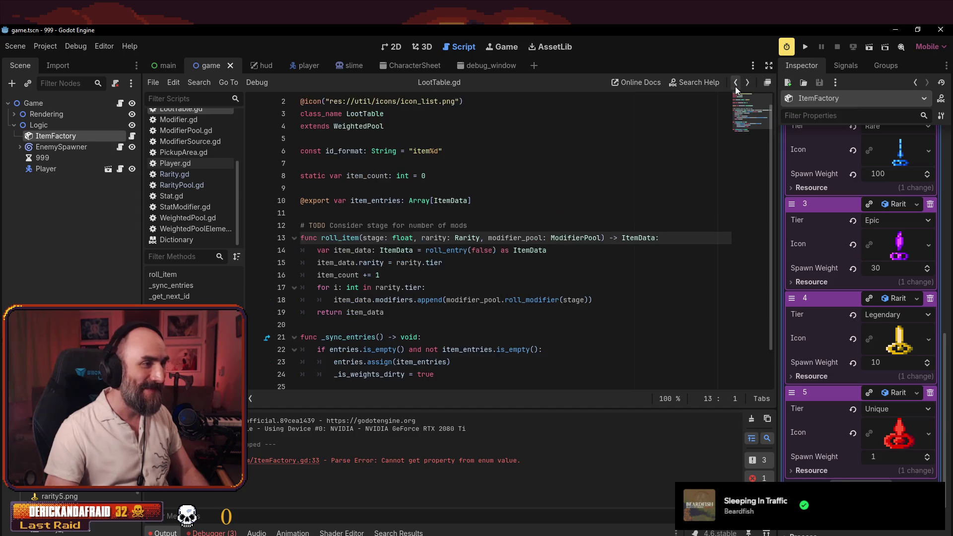
{"action": "left_click", "coordinate": [734, 87]}
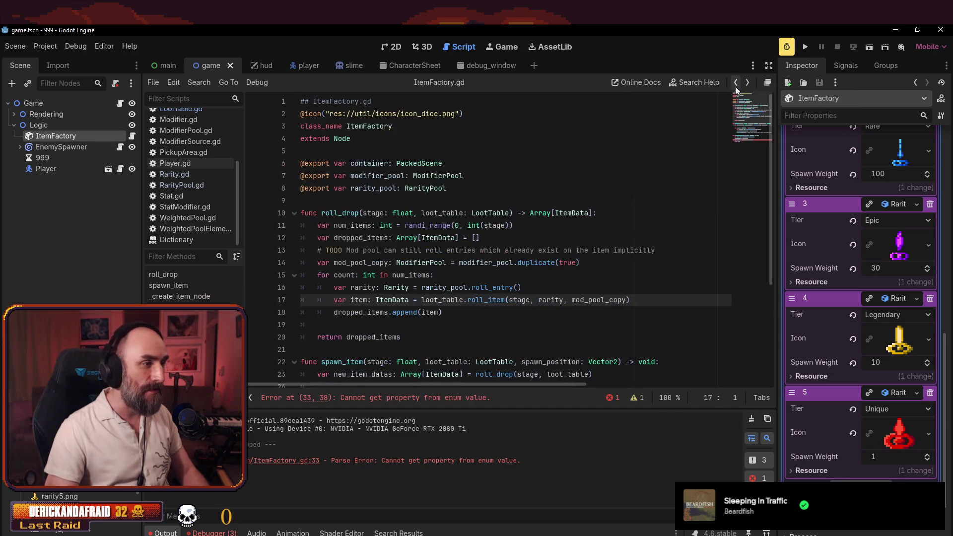
{"action": "left_click", "coordinate": [734, 86]}
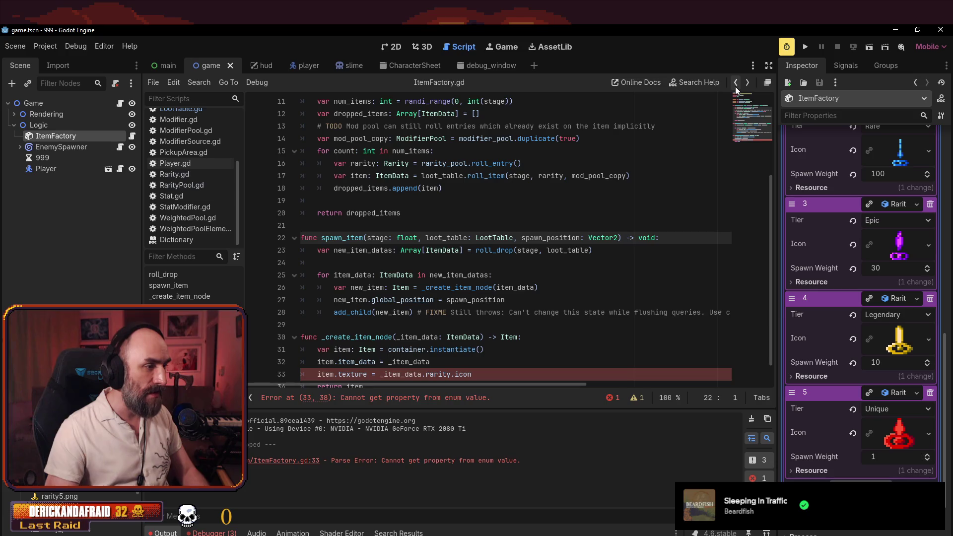
{"action": "left_click", "coordinate": [735, 86]}
{"action": "left_click", "coordinate": [734, 86]}
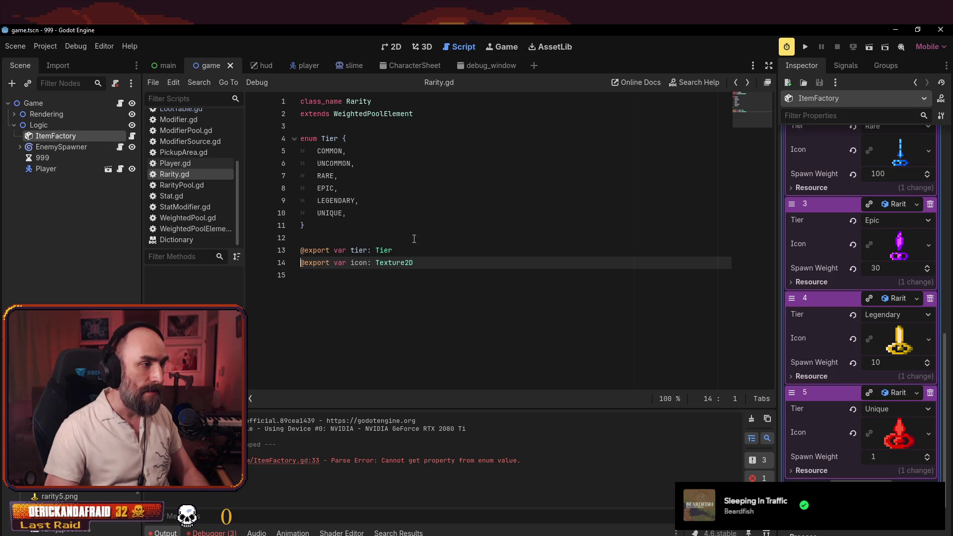
{"action": "left_click", "coordinate": [361, 249]}
{"action": "left_click", "coordinate": [734, 89]}
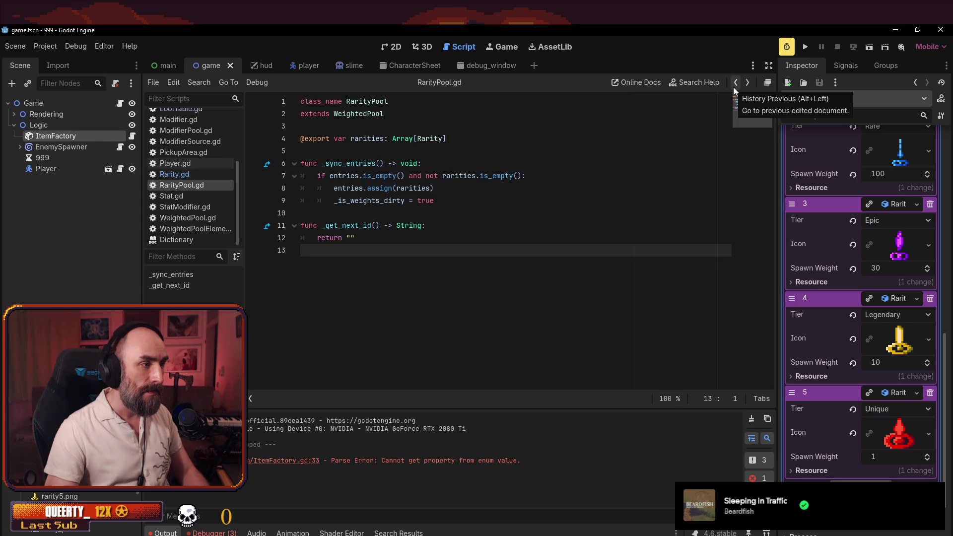
{"action": "left_click", "coordinate": [735, 89]}
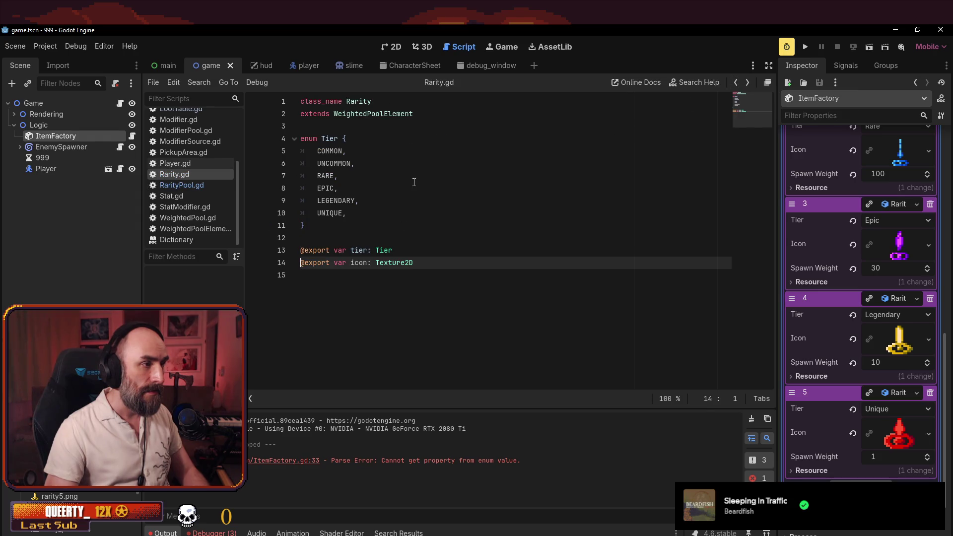
Keep stepping back past the ItemFactory error to RarityPool.gd, then open ItemData.gd
{"action": "left_click", "coordinate": [735, 83]}
{"action": "left_click", "coordinate": [735, 83]}
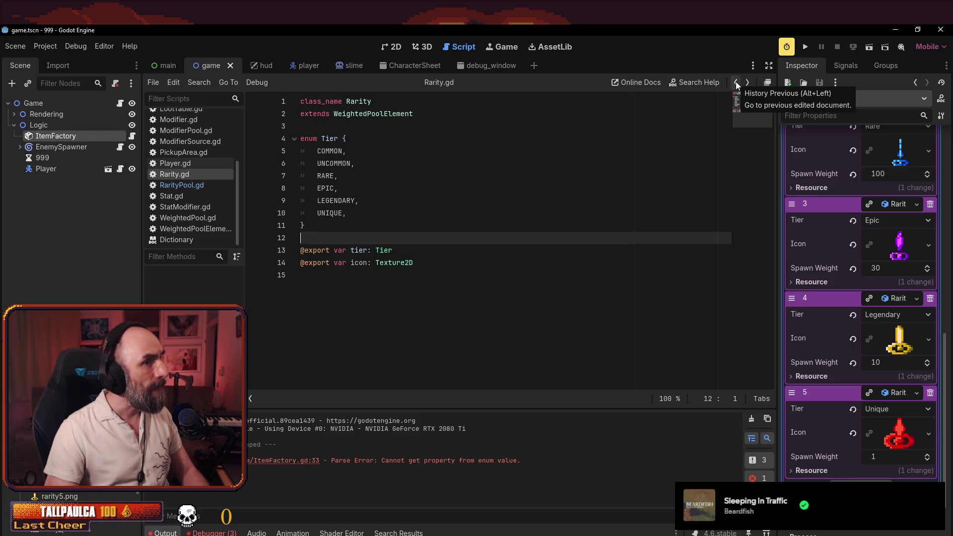
{"action": "left_click", "coordinate": [735, 84]}
{"action": "left_click", "coordinate": [735, 83]}
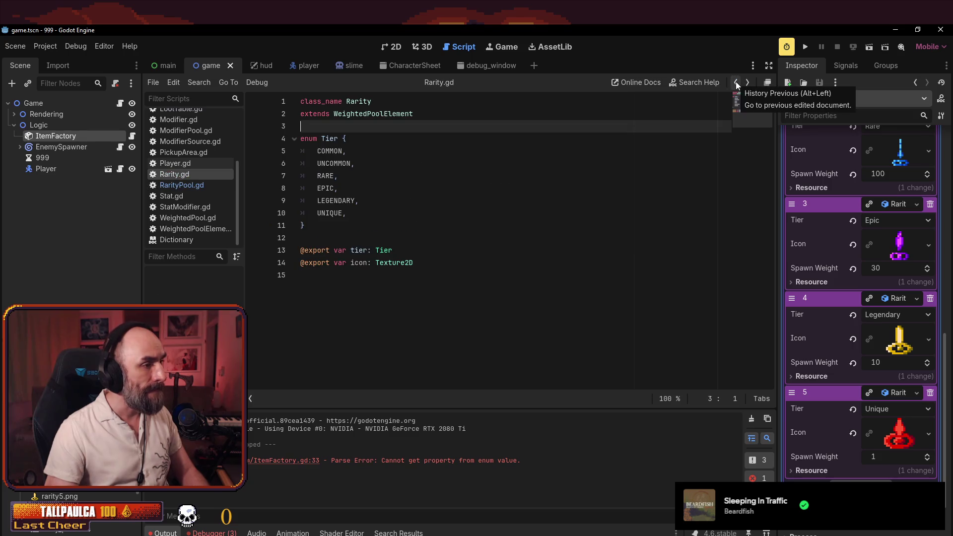
{"action": "left_click", "coordinate": [736, 84]}
{"action": "left_click", "coordinate": [735, 83]}
{"action": "left_click", "coordinate": [735, 83]}
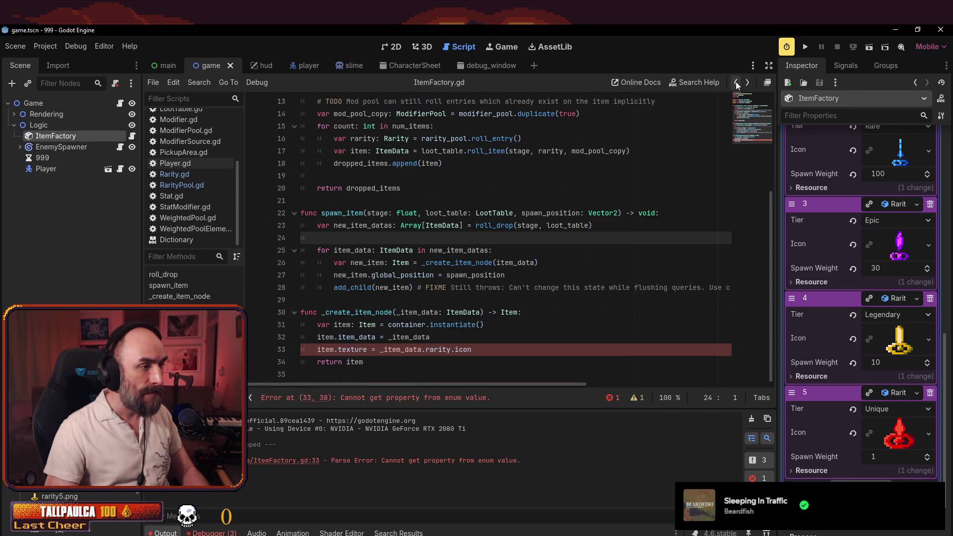
{"action": "left_click", "coordinate": [736, 83]}
{"action": "left_click", "coordinate": [736, 83]}
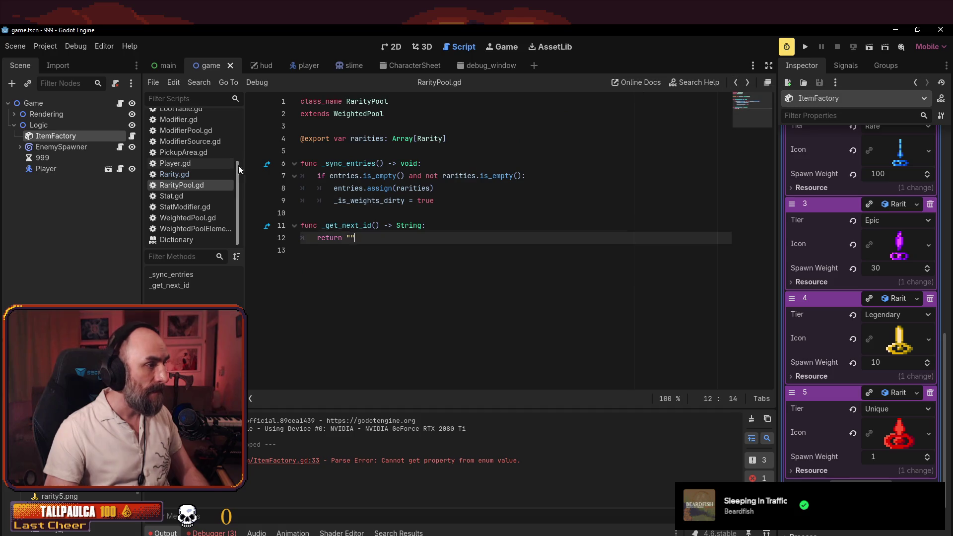
{"action": "scroll", "coordinate": [182, 208], "scroll_direction": "up", "scroll_amount": 5}
{"action": "left_click", "coordinate": [181, 160]}
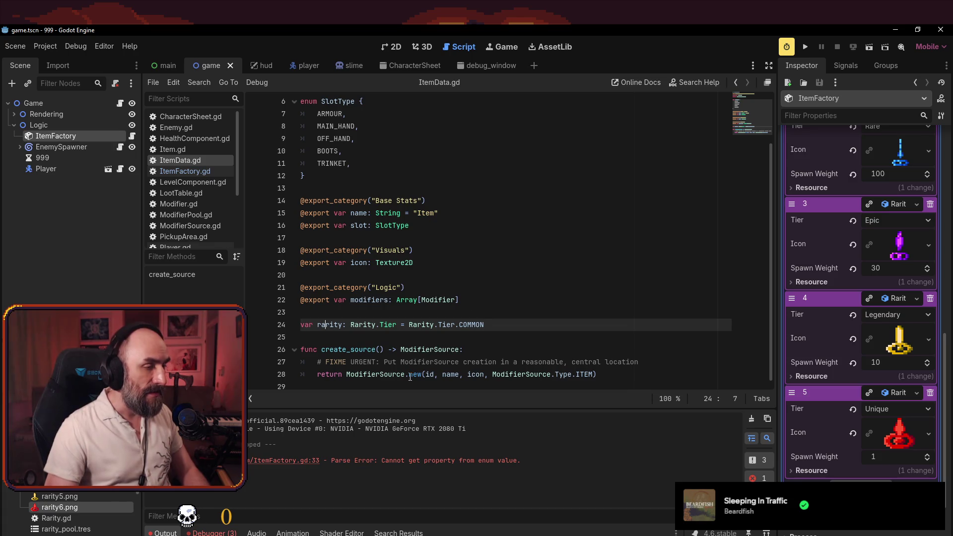
Change ItemData's rarity declaration to 'var rarity: Rarity' with no COMMON default, and save
{"action": "key", "text": "ctrl+Right"}
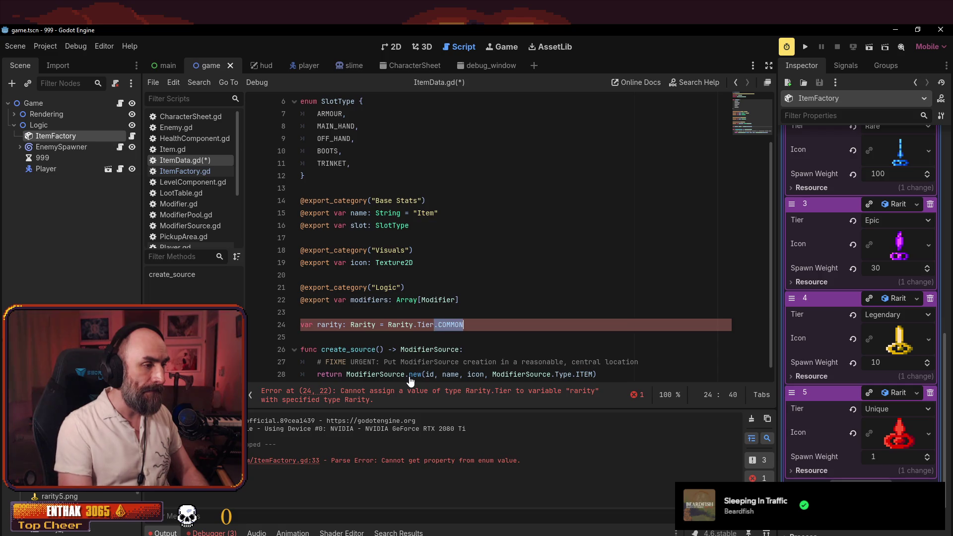
{"action": "key", "text": "BackSpace"}
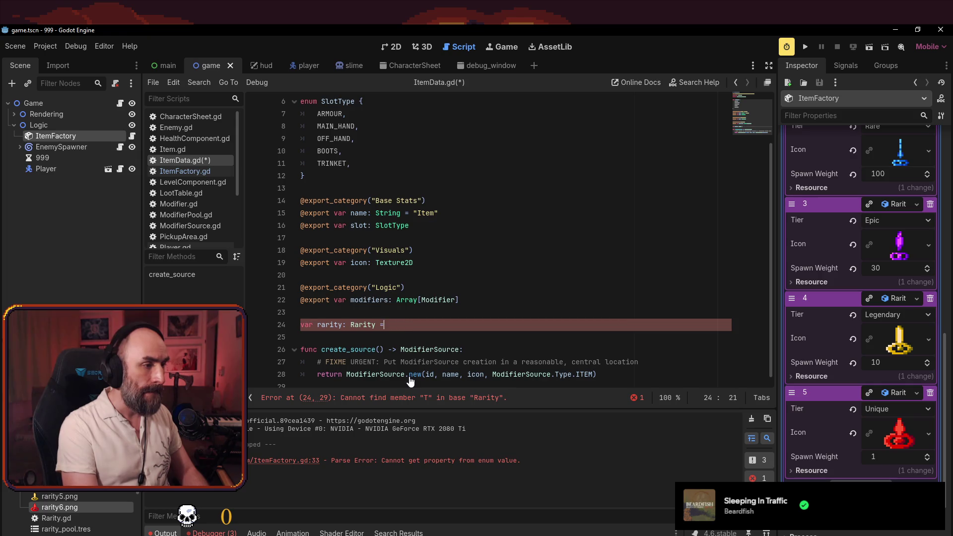
{"action": "key", "text": "ctrl+s"}
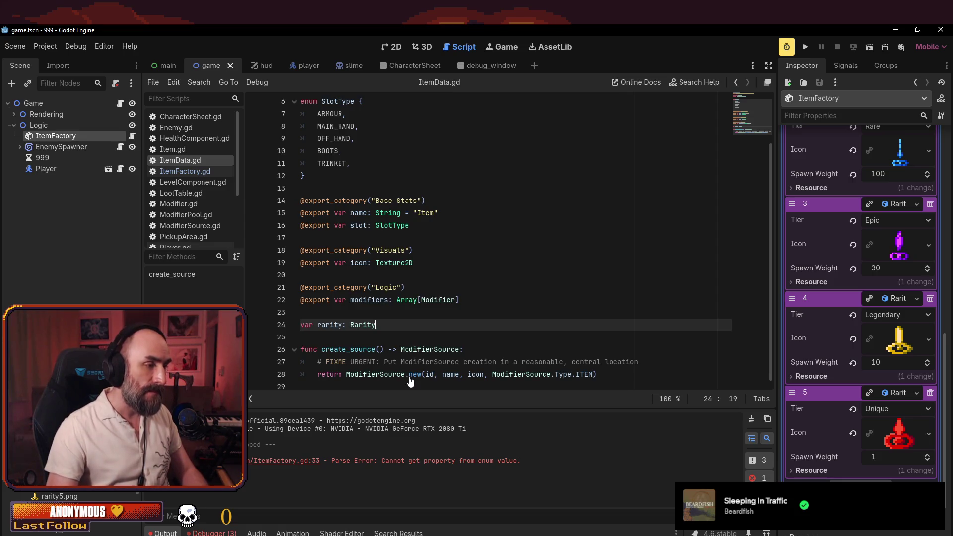
{"action": "left_click", "coordinate": [165, 174]}
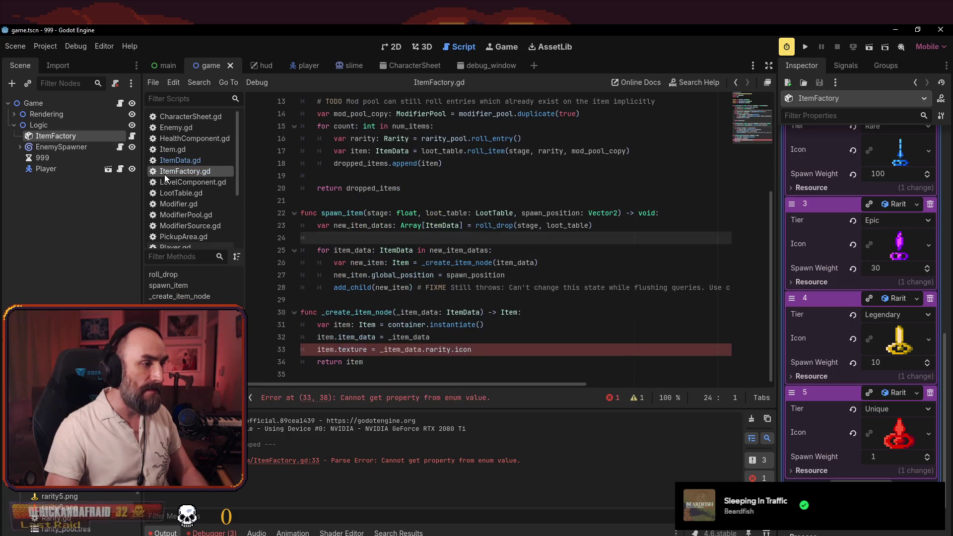
Run the game, fix LootTable.gd to 'item_data.rarity = rarity', and relaunch it
{"action": "left_click", "coordinate": [566, 352]}
{"action": "key", "text": "F5"}
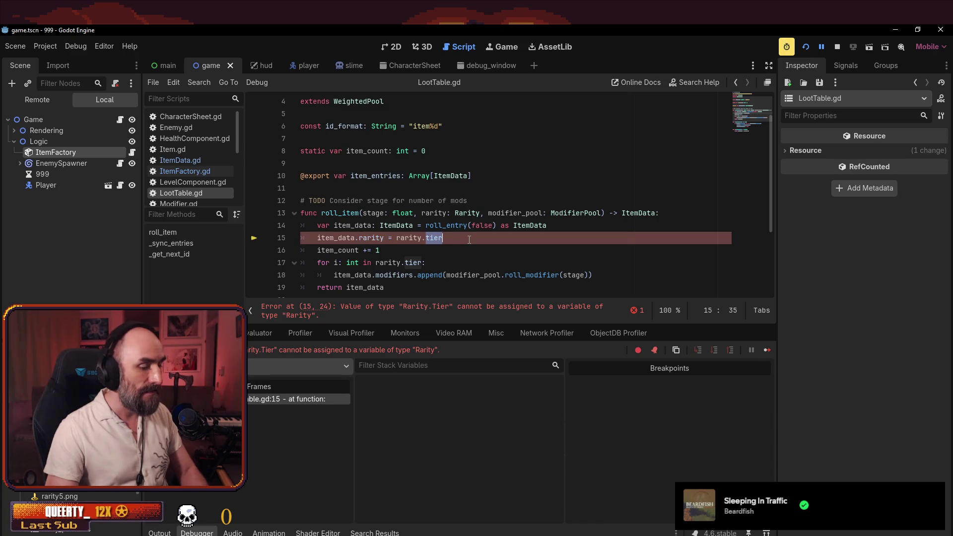
{"action": "key", "text": "BackSpace"}
{"action": "type", "text": "y"}
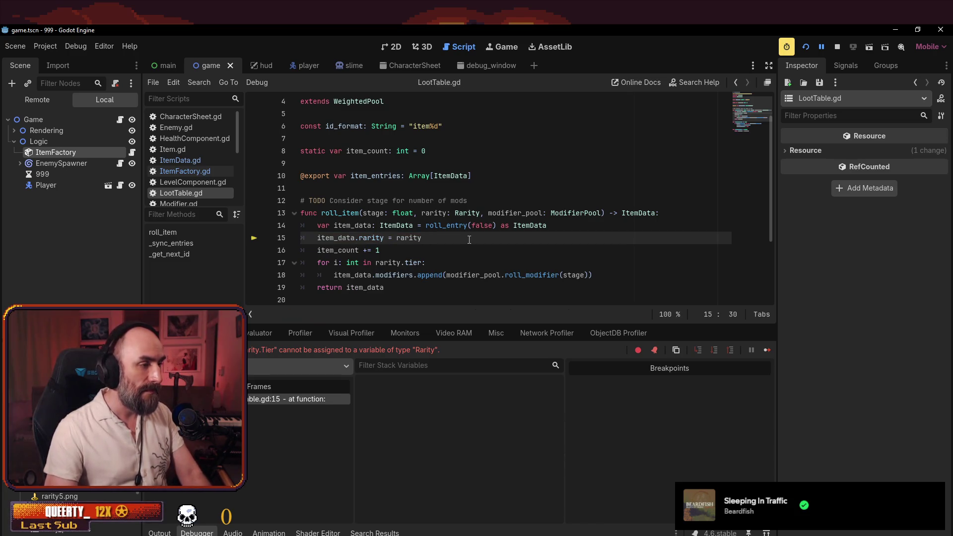
{"action": "key", "text": "F5"}
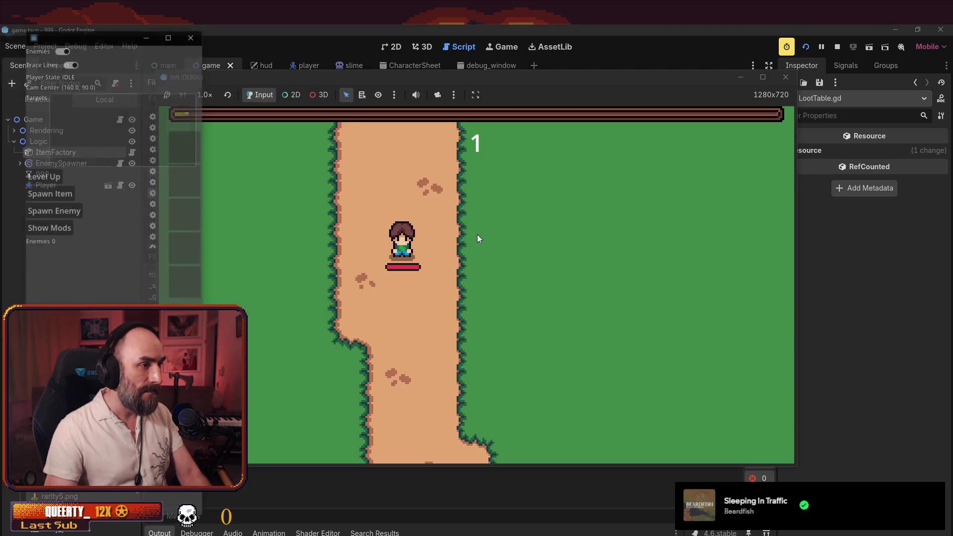
Move the game window to the right and spawn an item from the debug panel
{"action": "left_click", "coordinate": [331, 168]}
{"action": "left_click_drag", "start_coordinate": [354, 77], "coordinate": [440, 88]}
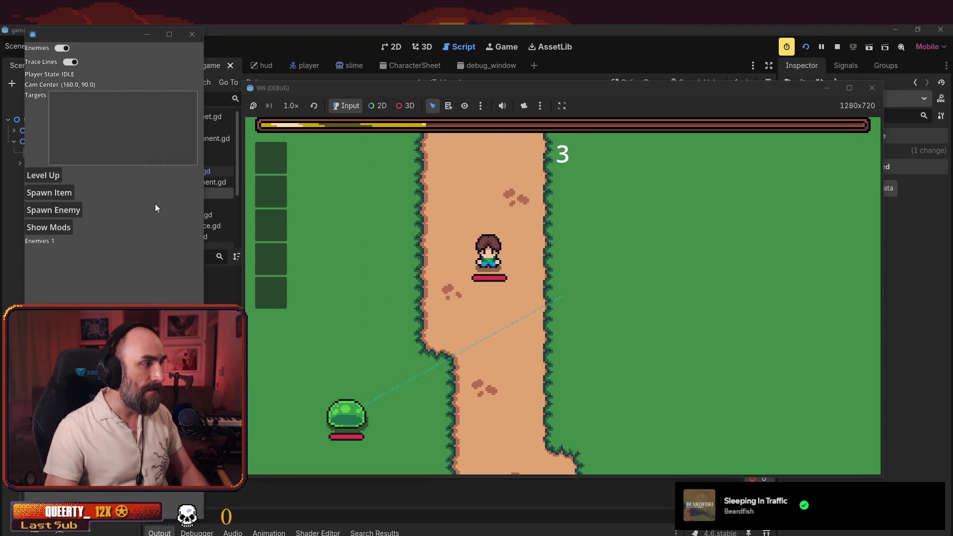
{"action": "left_click", "coordinate": [68, 194]}
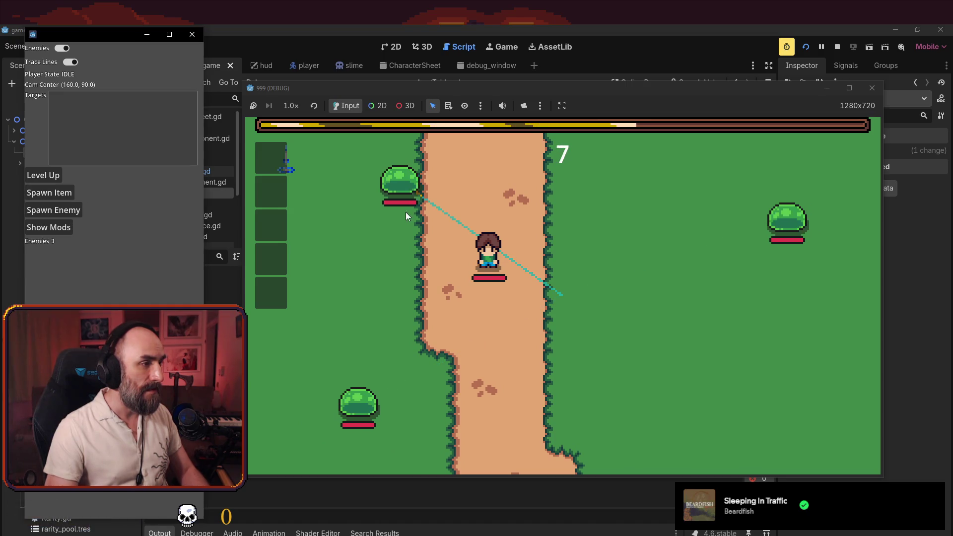
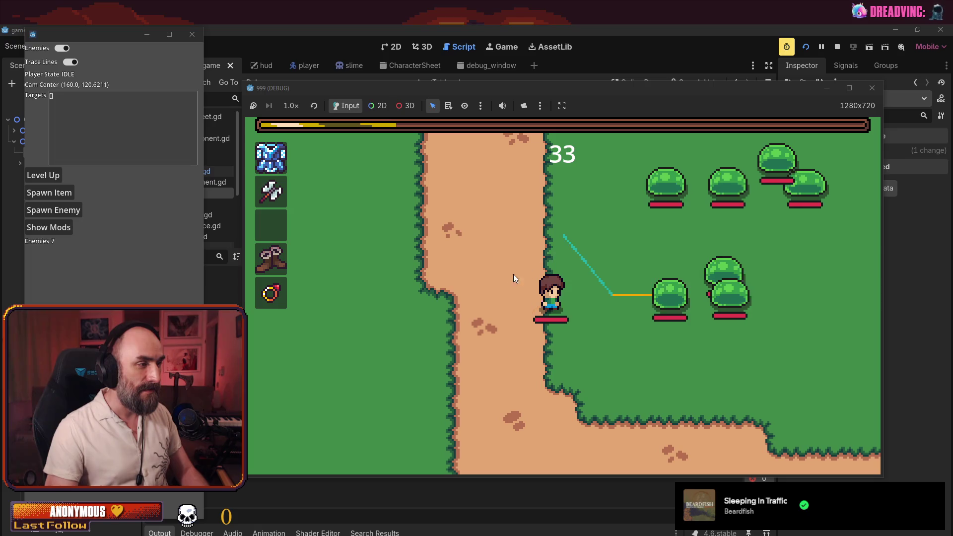
Spawn three random test items: Axe of Strength, Boots of Evasion and Full Plate
{"action": "left_click", "coordinate": [68, 194]}
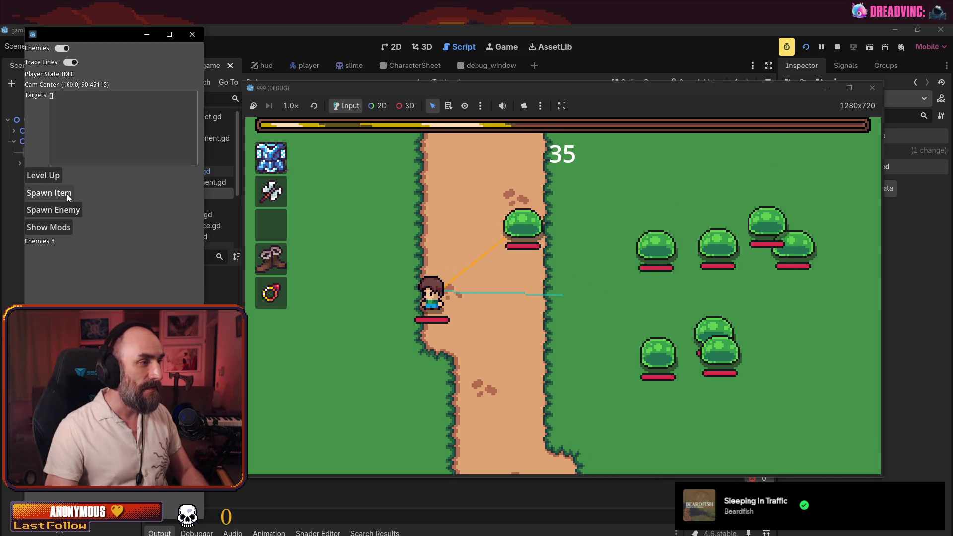
{"action": "left_click", "coordinate": [69, 197]}
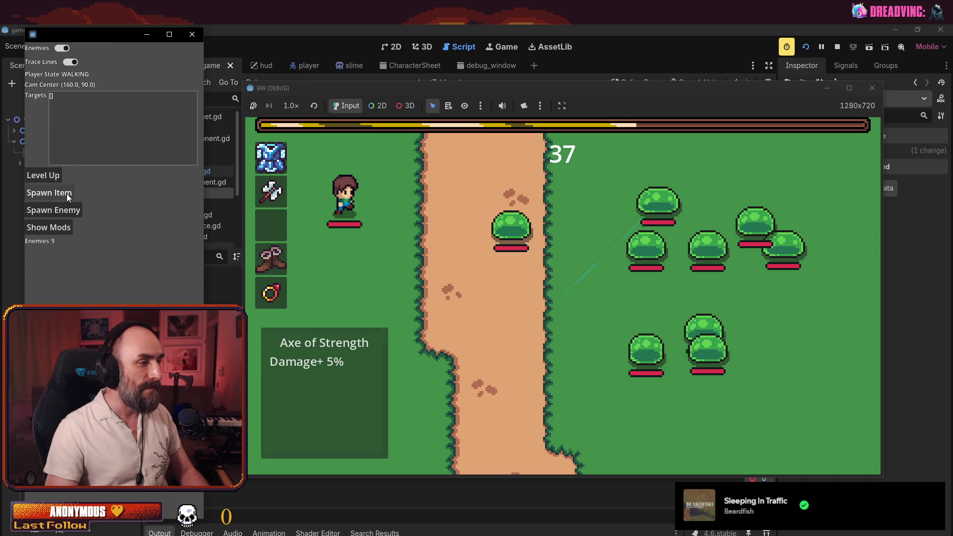
{"action": "left_click", "coordinate": [69, 197]}
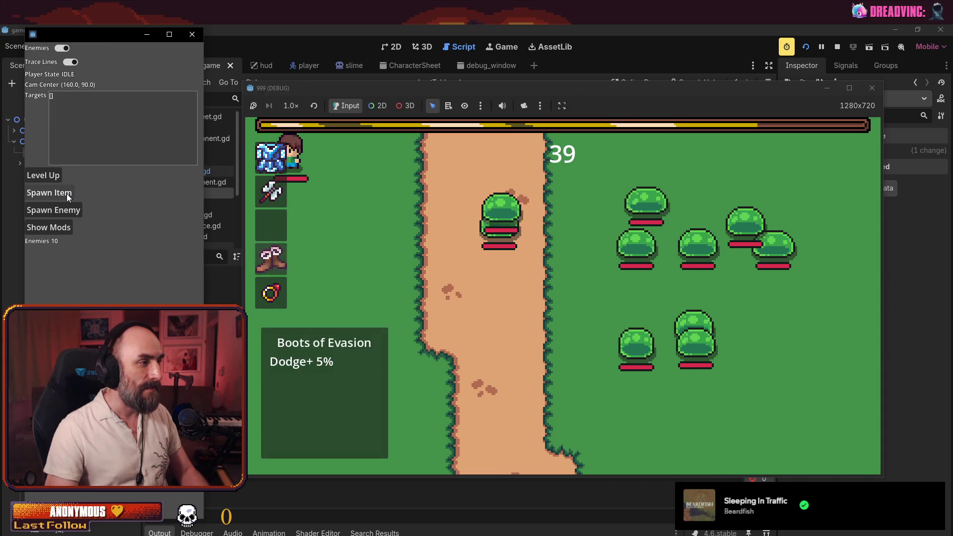
{"action": "left_click", "coordinate": [68, 197]}
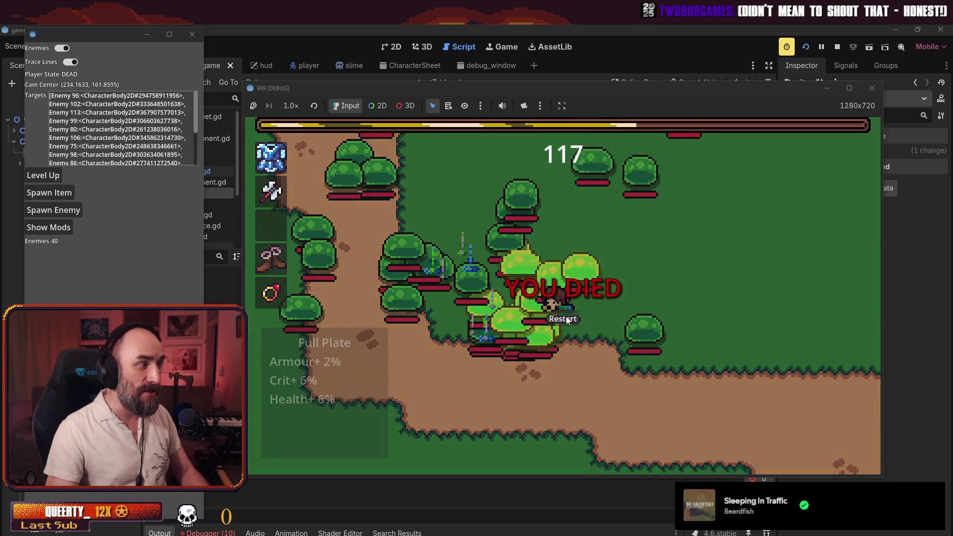
Restart from the YOU DIED screen, then stop the running game to return to LootTable.gd
{"action": "left_click", "coordinate": [567, 320]}
{"action": "left_click", "coordinate": [872, 88]}
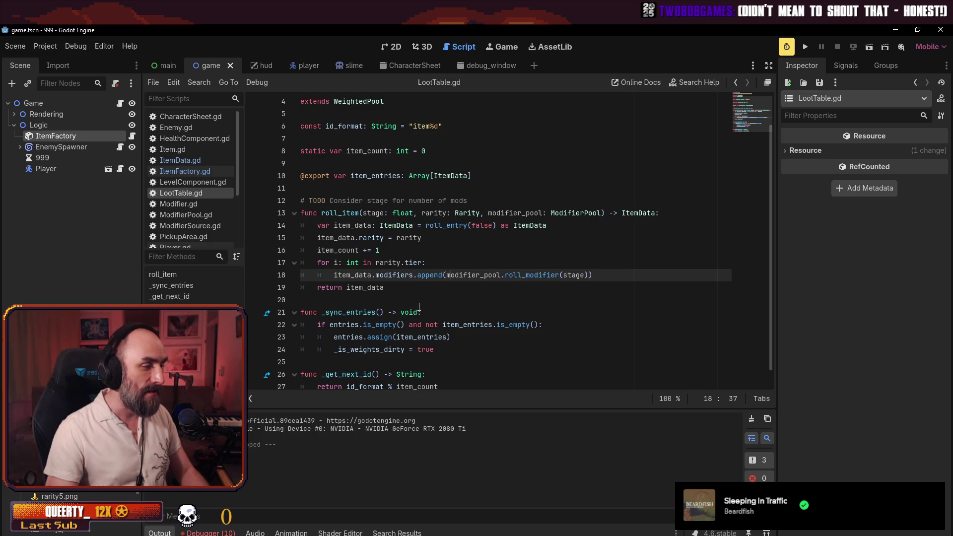
{"action": "left_click", "coordinate": [401, 264]}
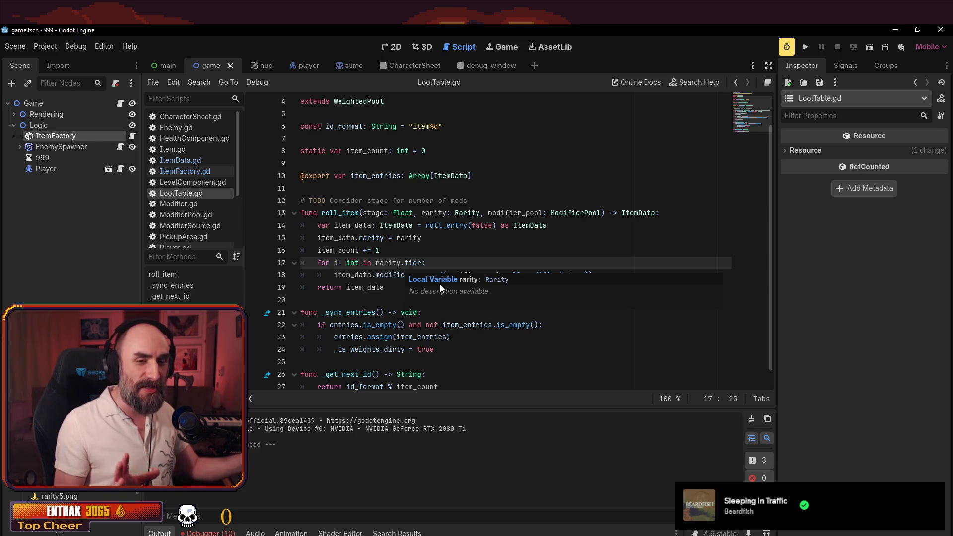
{"action": "left_click", "coordinate": [538, 204]}
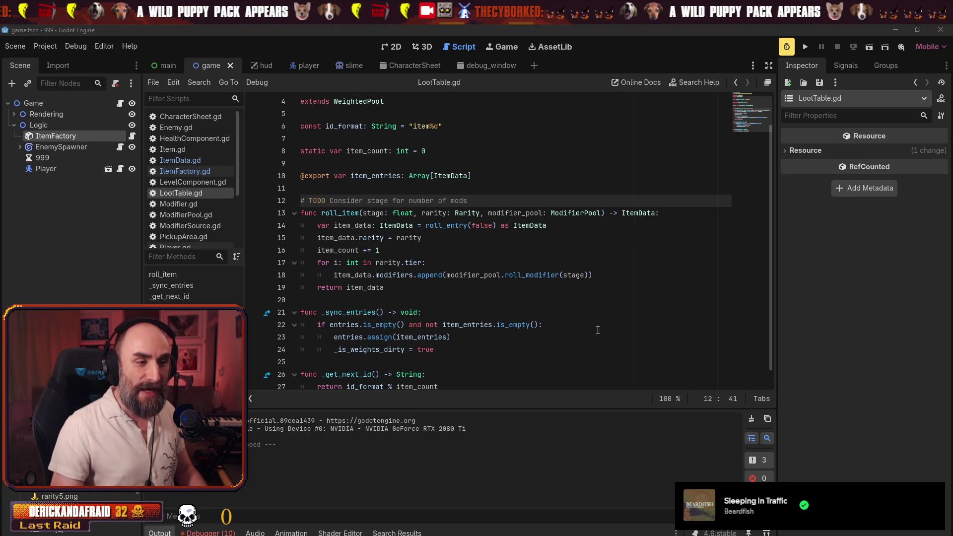
{"action": "left_click", "coordinate": [583, 300]}
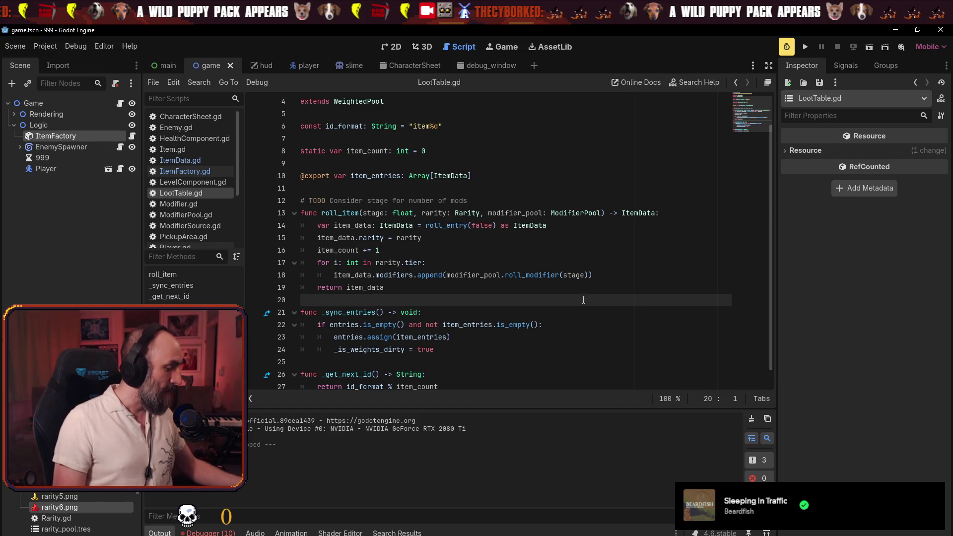